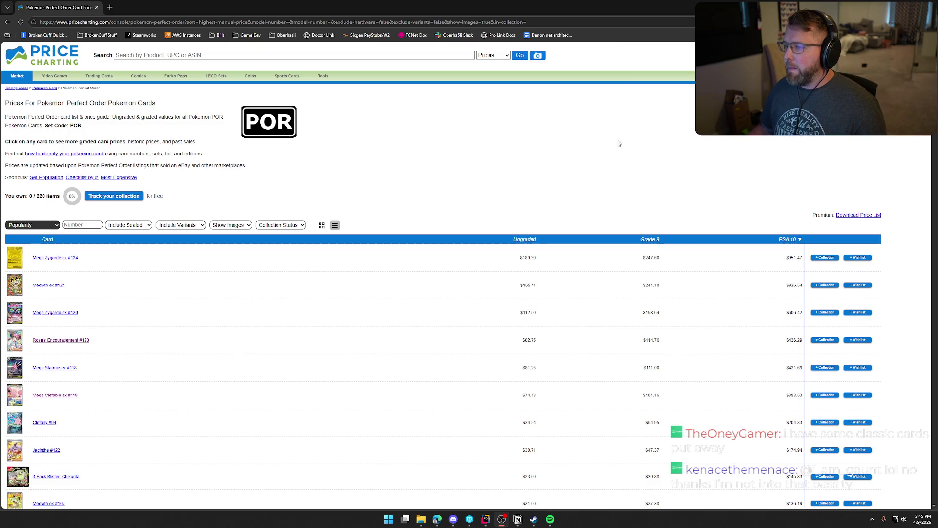
Step: Scroll down the Perfect Order card list, then jump back to the top
{"action": "scroll", "coordinate": [639, 125], "scroll_direction": "down", "scroll_amount": 2}
{"action": "scroll", "coordinate": [671, 108], "scroll_direction": "down", "scroll_amount": 15}
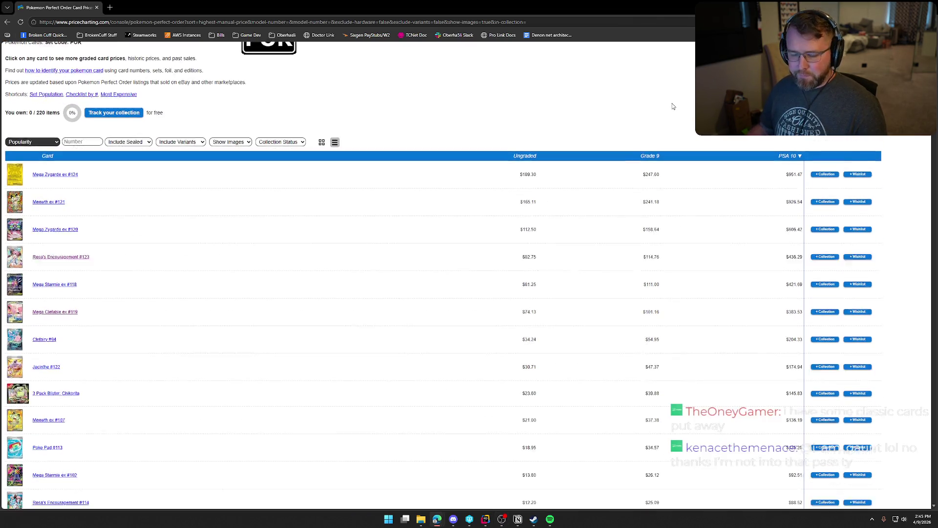
{"action": "scroll", "coordinate": [673, 108], "scroll_direction": "down", "scroll_amount": 15}
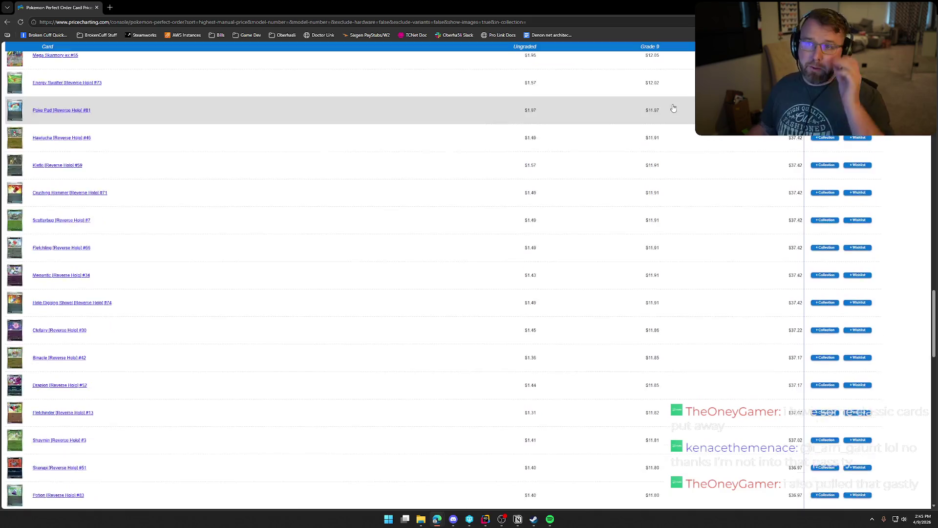
{"action": "scroll", "coordinate": [673, 108], "scroll_direction": "down", "scroll_amount": 15}
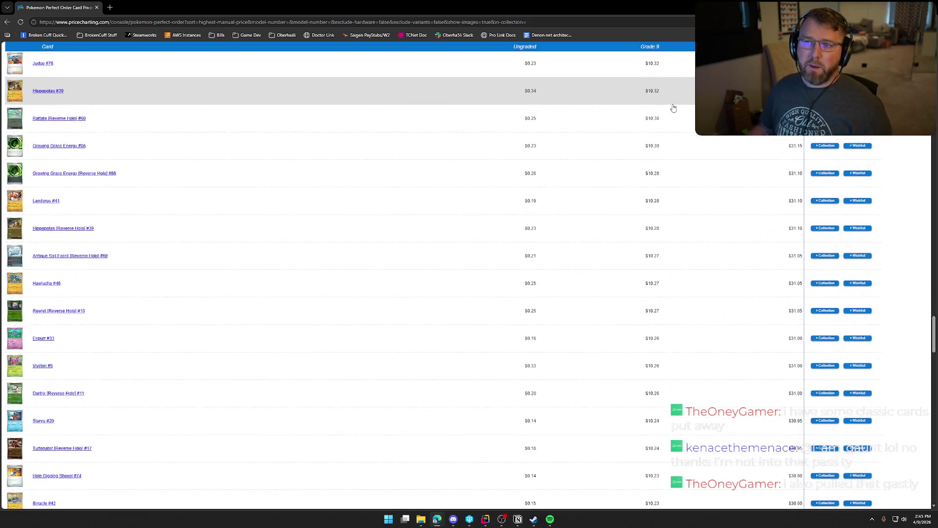
{"action": "scroll", "coordinate": [673, 108], "scroll_direction": "down", "scroll_amount": 15}
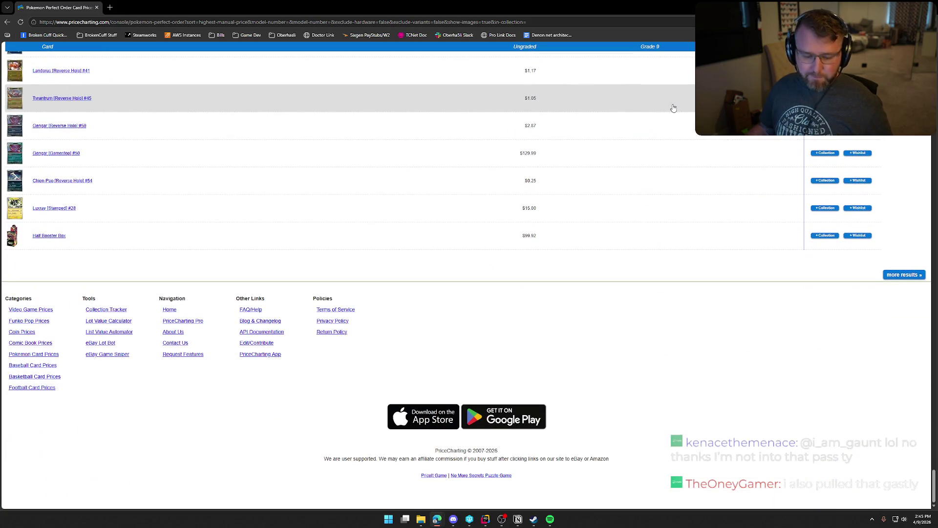
{"action": "key", "text": "Home"}
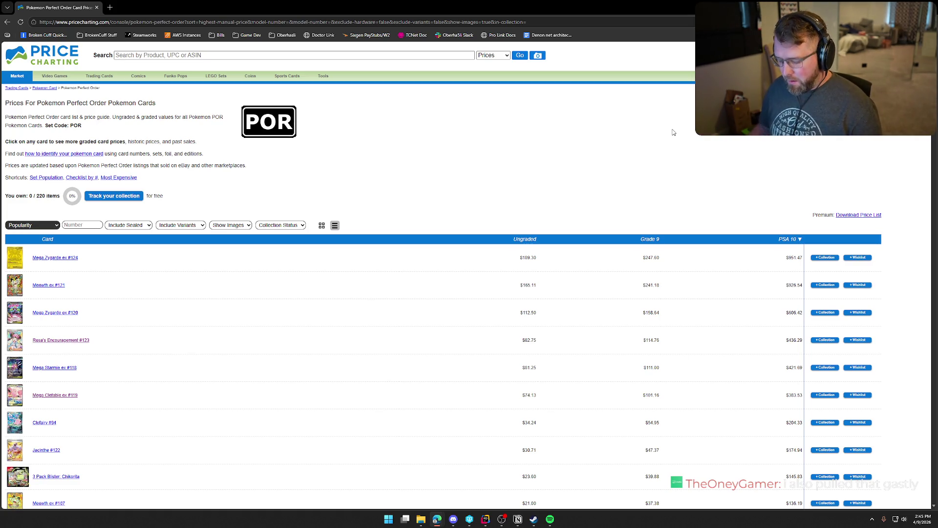
Step: Search the page for card numbers #91, #98, #100 and then #47
{"action": "key", "text": "ctrl+f"}
{"action": "type", "text": "#"}
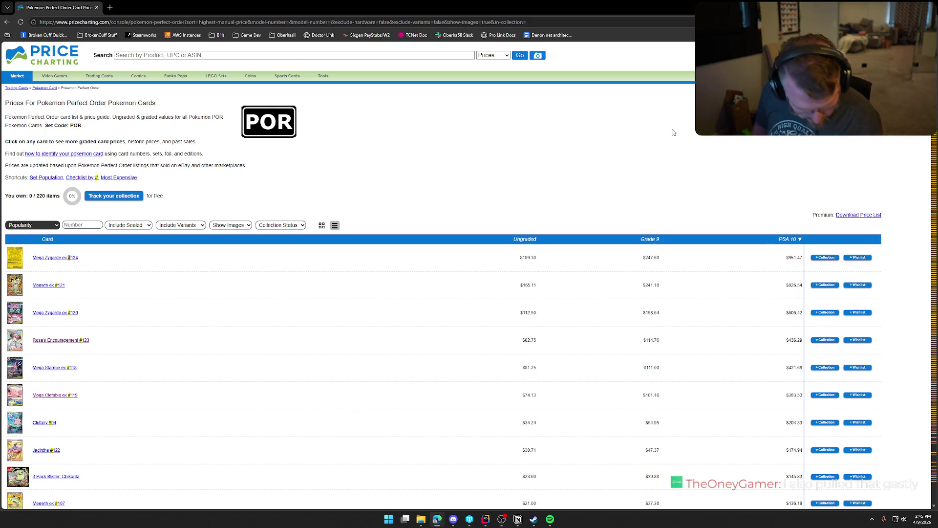
{"action": "type", "text": "91"}
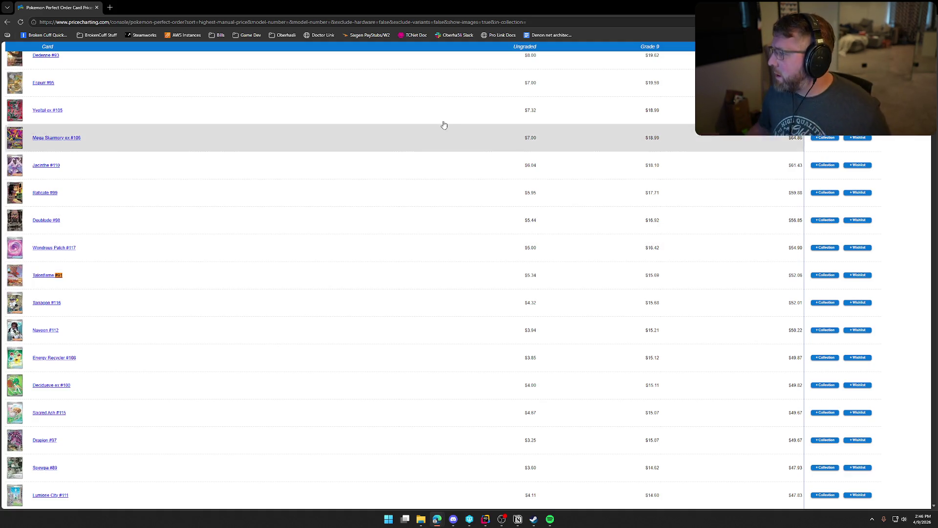
{"action": "scroll", "coordinate": [464, 93], "scroll_direction": "down", "scroll_amount": 10}
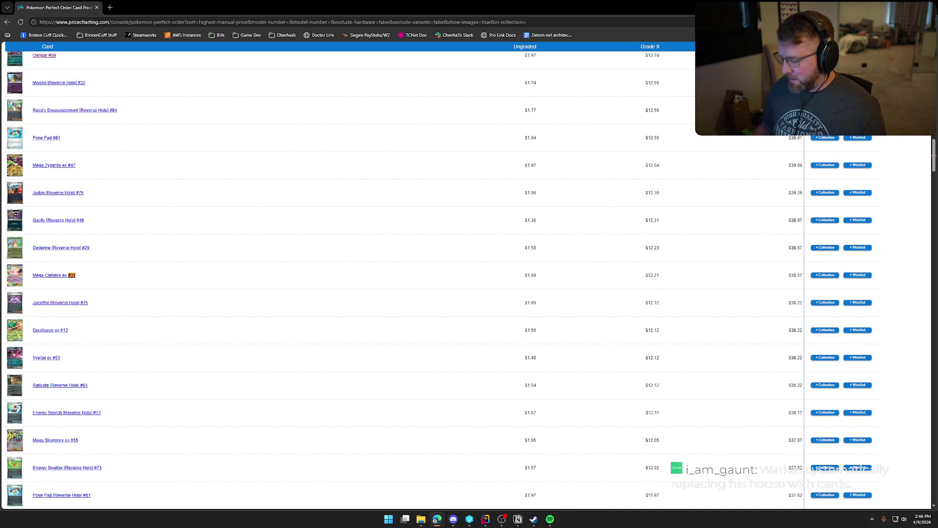
{"action": "key", "text": "BackSpace"}
{"action": "key", "text": "BackSpace"}
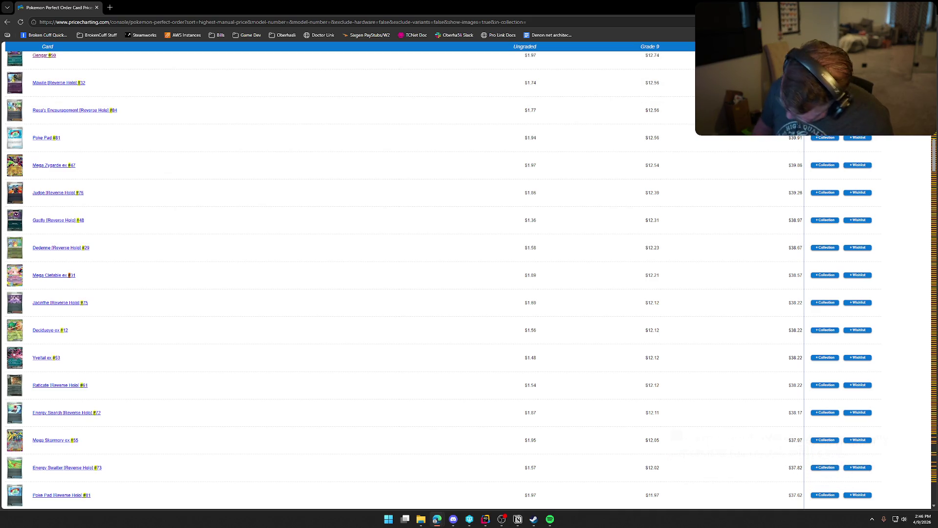
{"action": "key", "text": "BackSpace"}
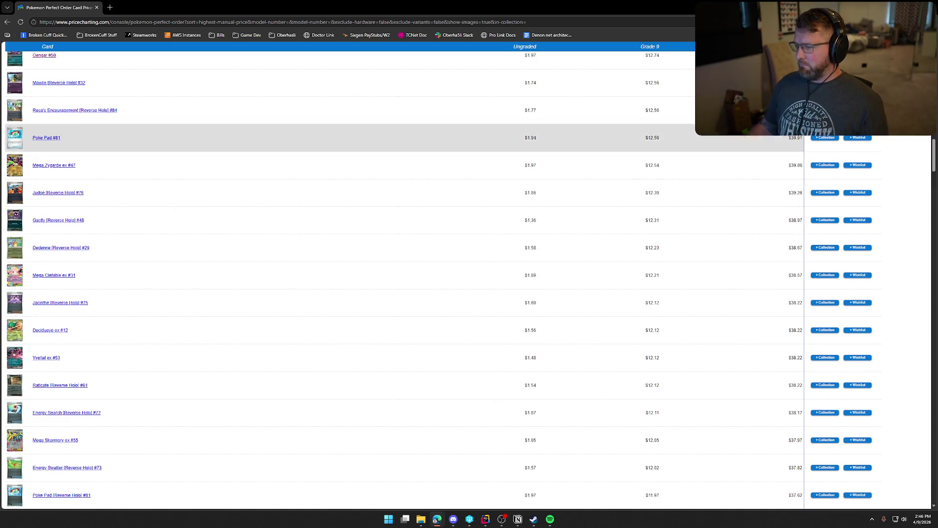
{"action": "type", "text": "#98"}
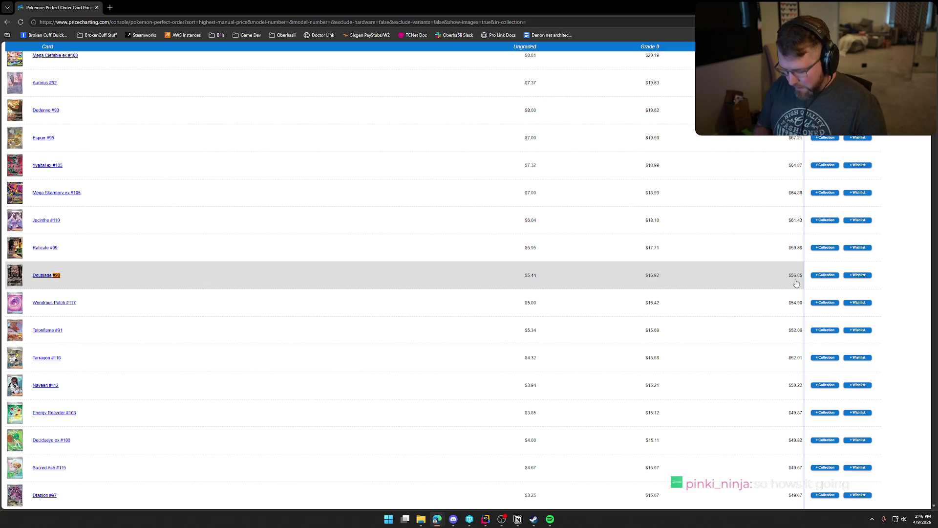
{"action": "key", "text": "BackSpace"}
{"action": "key", "text": "BackSpace"}
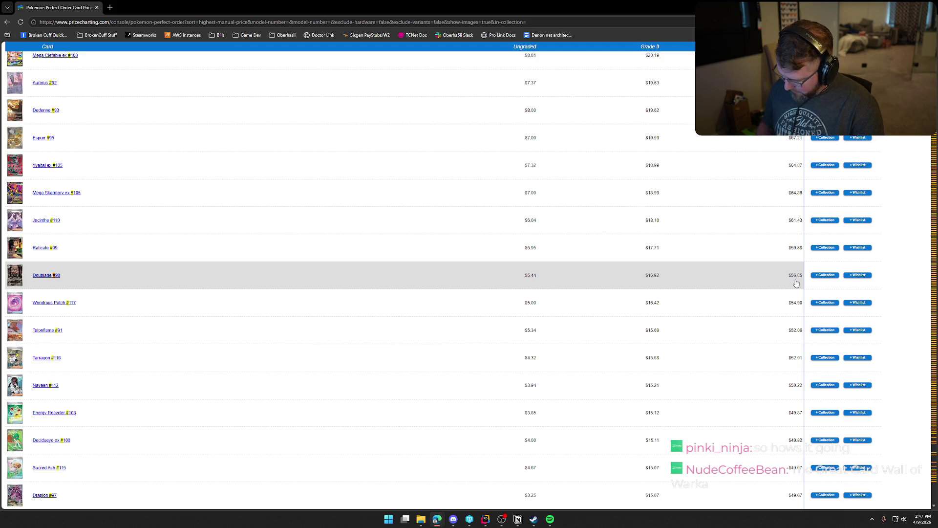
{"action": "type", "text": "100"}
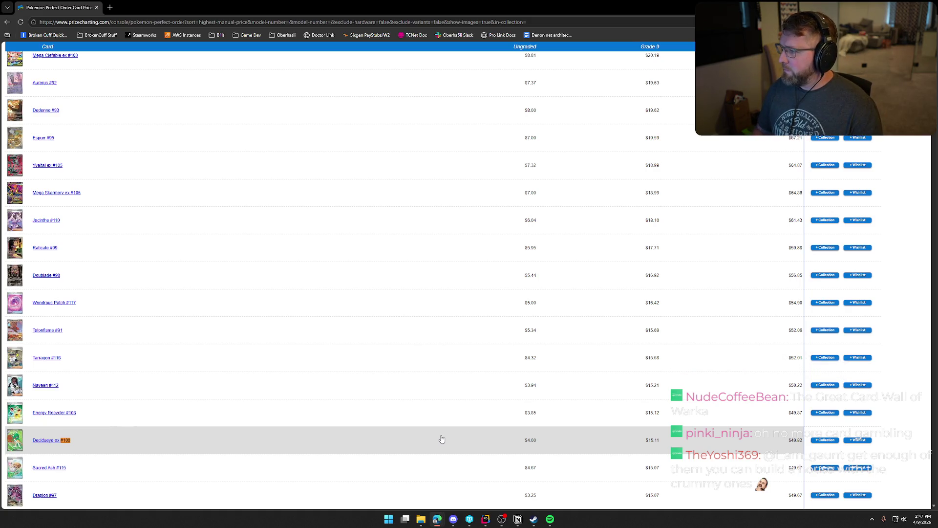
{"action": "key", "text": "BackSpace"}
{"action": "key", "text": "BackSpace"}
{"action": "key", "text": "BackSpace"}
{"action": "type", "text": "47"}
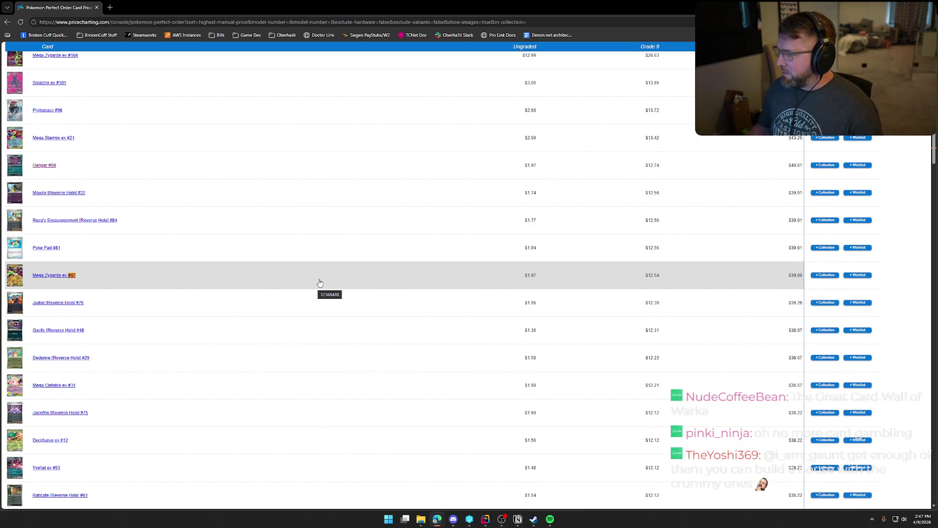
Step: Search the card list in turn for #16, #93, #106 and finally #21
{"action": "key", "text": "BackSpace"}
{"action": "key", "text": "BackSpace"}
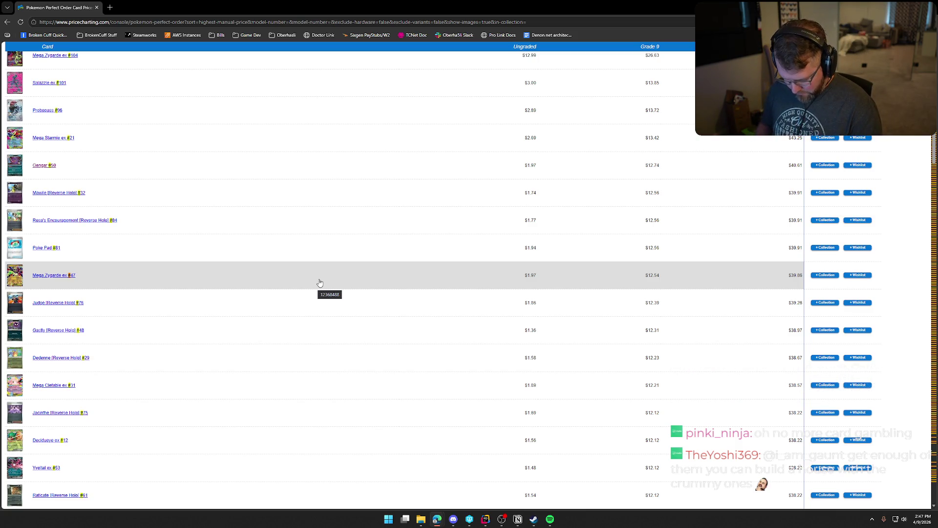
{"action": "type", "text": "16"}
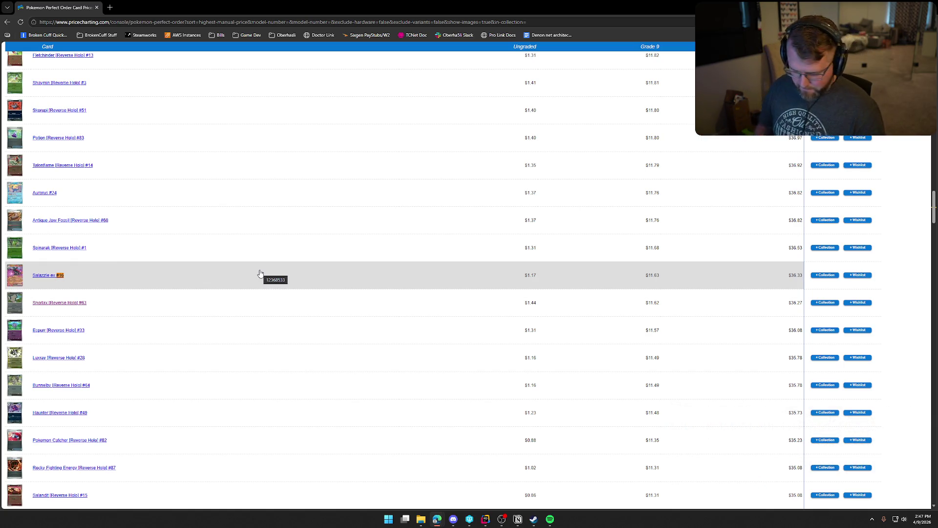
{"action": "key", "text": "BackSpace"}
{"action": "key", "text": "BackSpace"}
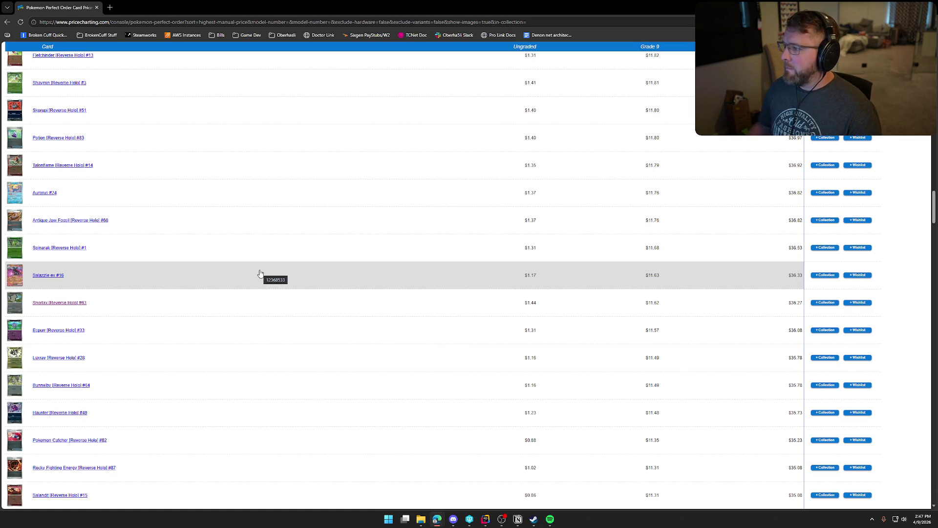
{"action": "type", "text": "93"}
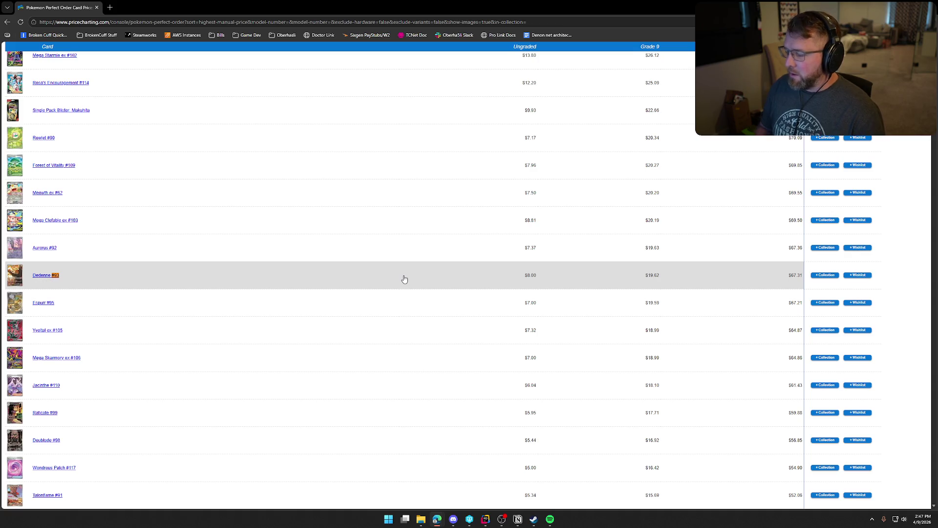
{"action": "key", "text": "BackSpace"}
{"action": "key", "text": "BackSpace"}
{"action": "type", "text": "106"}
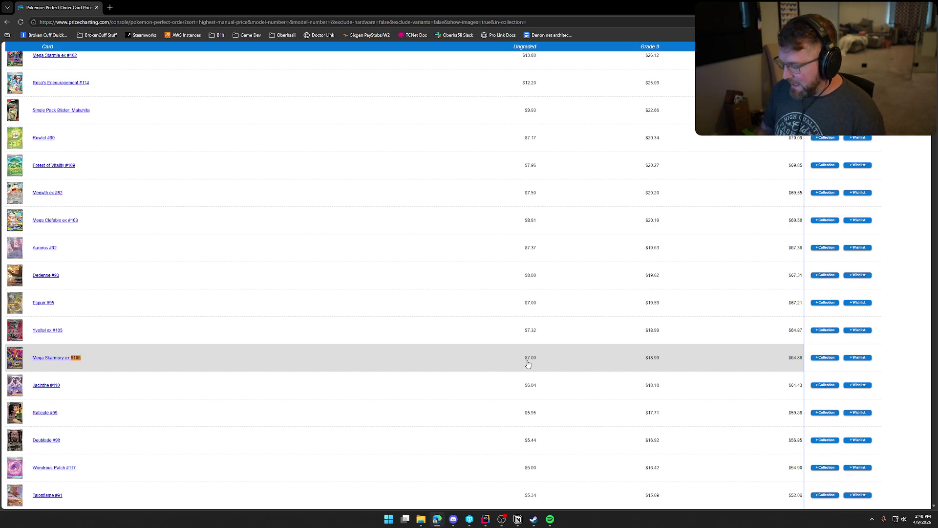
{"action": "key", "text": "BackSpace"}
{"action": "key", "text": "BackSpace"}
{"action": "key", "text": "BackSpace"}
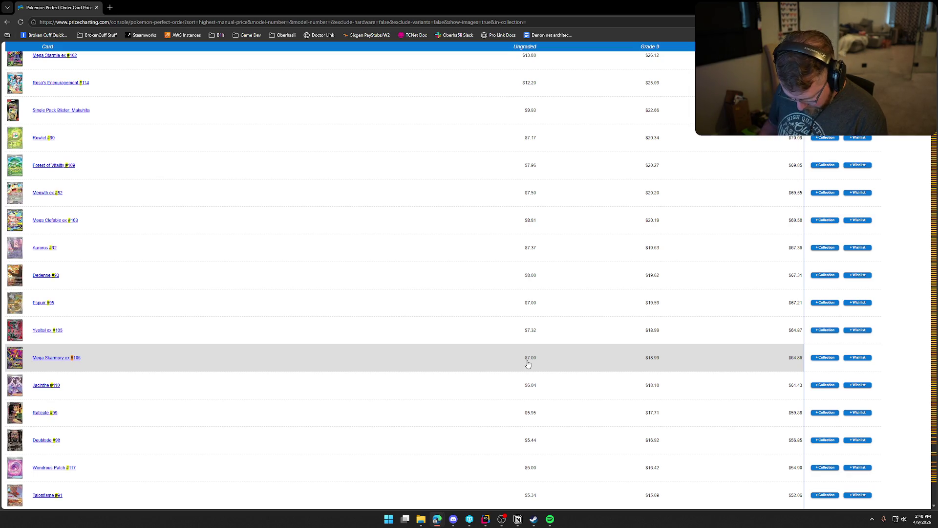
{"action": "type", "text": "21"}
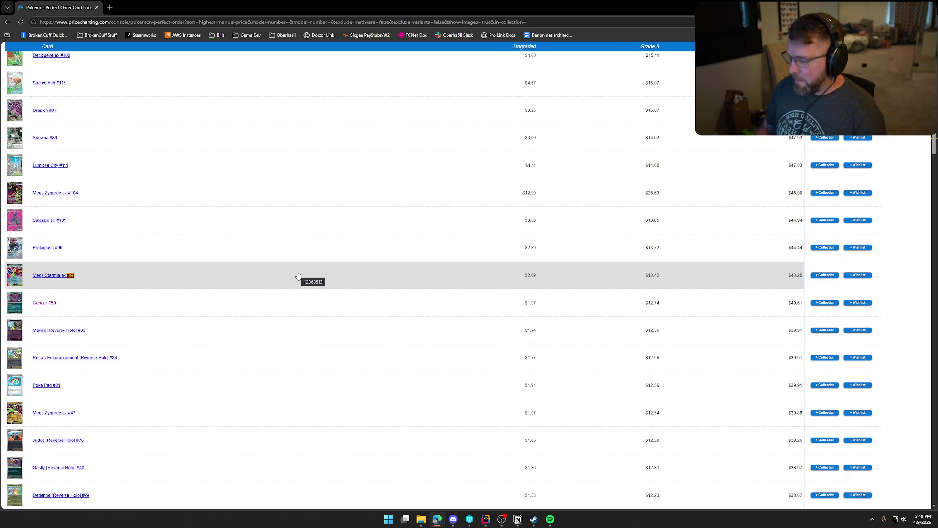
Step: Search the card list in turn for #94, #101, #53 and finally #31
{"action": "key", "text": "BackSpace"}
{"action": "key", "text": "BackSpace"}
{"action": "key", "text": "BackSpace"}
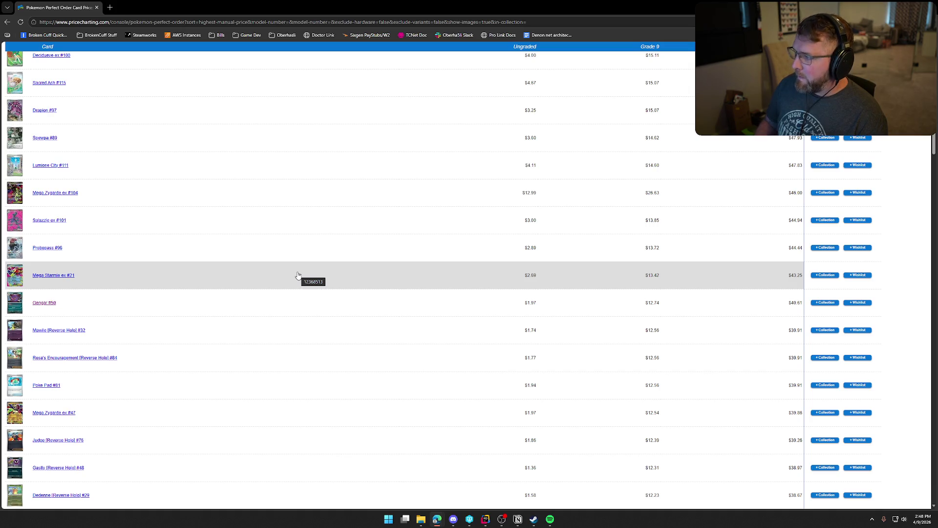
{"action": "type", "text": "#94"}
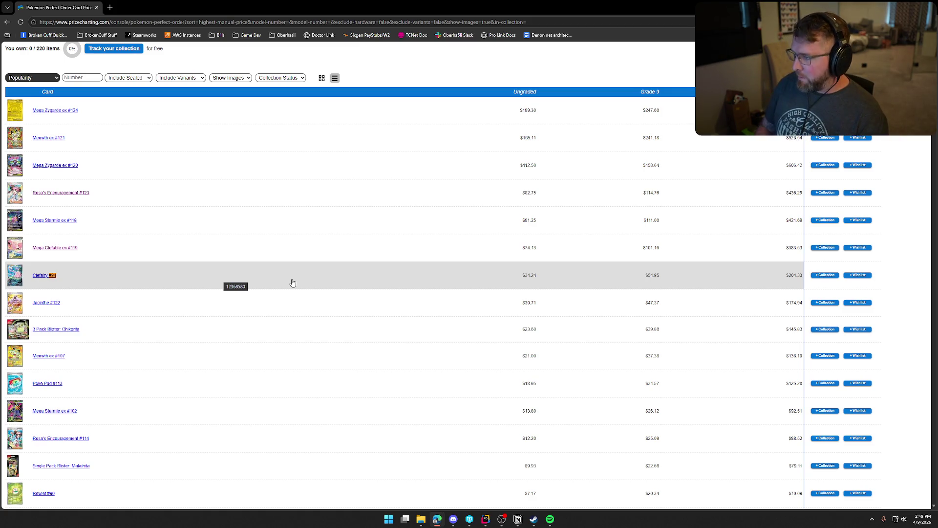
{"action": "key", "text": "BackSpace"}
{"action": "key", "text": "BackSpace"}
{"action": "type", "text": "101"}
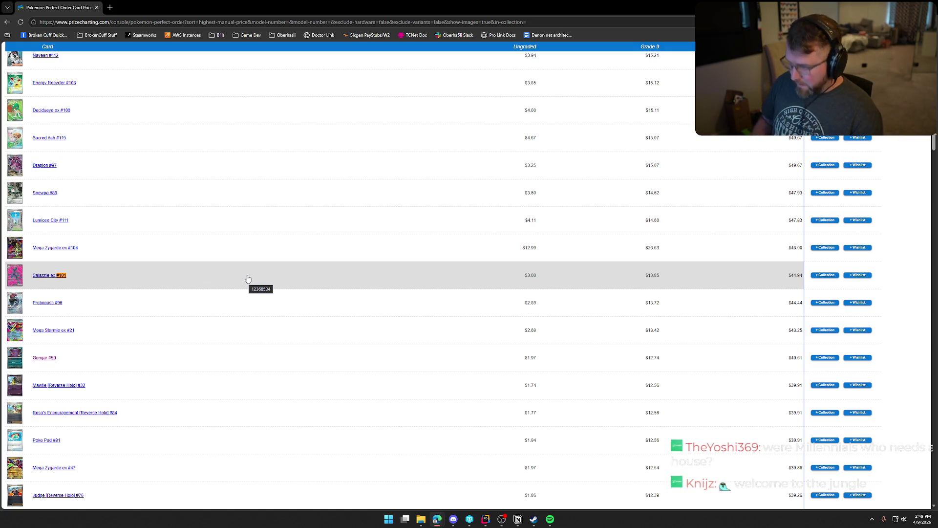
{"action": "key", "text": "BackSpace"}
{"action": "key", "text": "BackSpace"}
{"action": "key", "text": "BackSpace"}
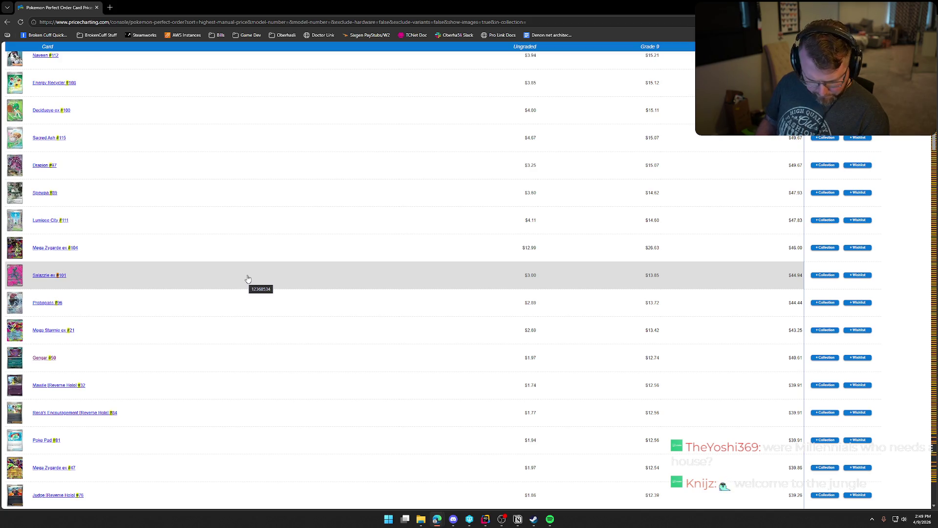
{"action": "type", "text": "53"}
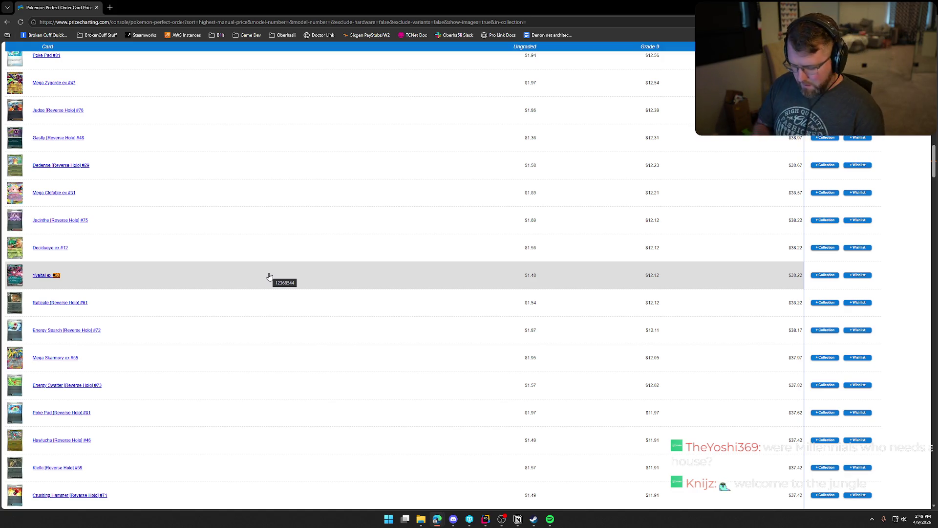
{"action": "key", "text": "BackSpace"}
{"action": "key", "text": "BackSpace"}
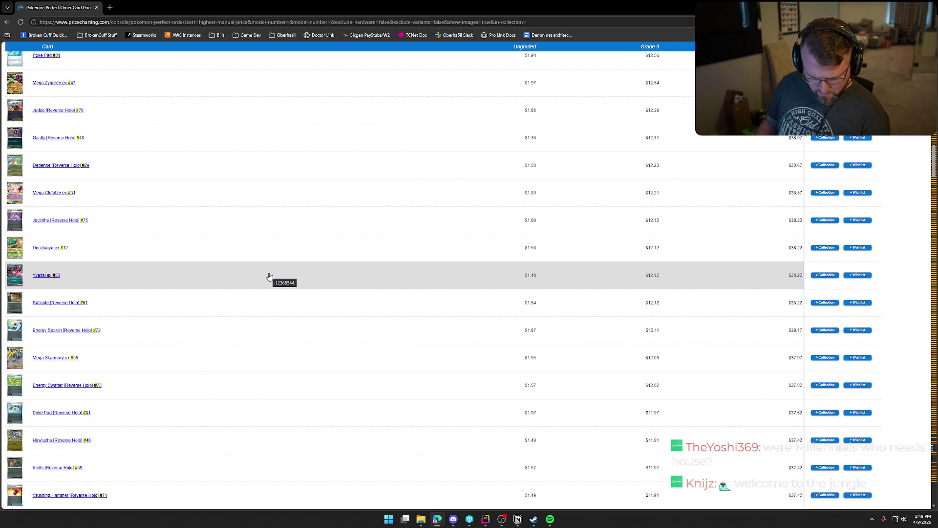
{"action": "type", "text": "31"}
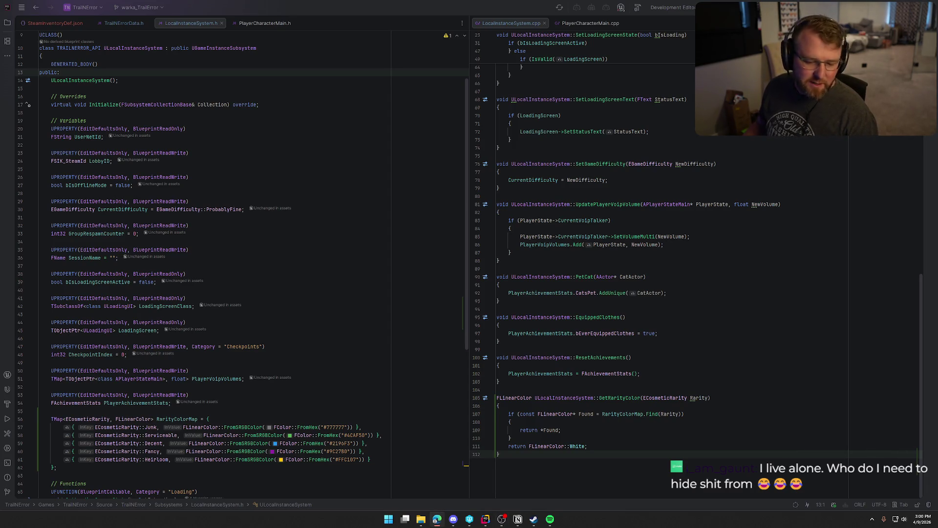
Step: Scroll through LocalInstanceSystem to view the RarityColorMap and GetRarityColor lookup code
{"action": "scroll", "coordinate": [240, 420], "scroll_direction": "down", "scroll_amount": 10}
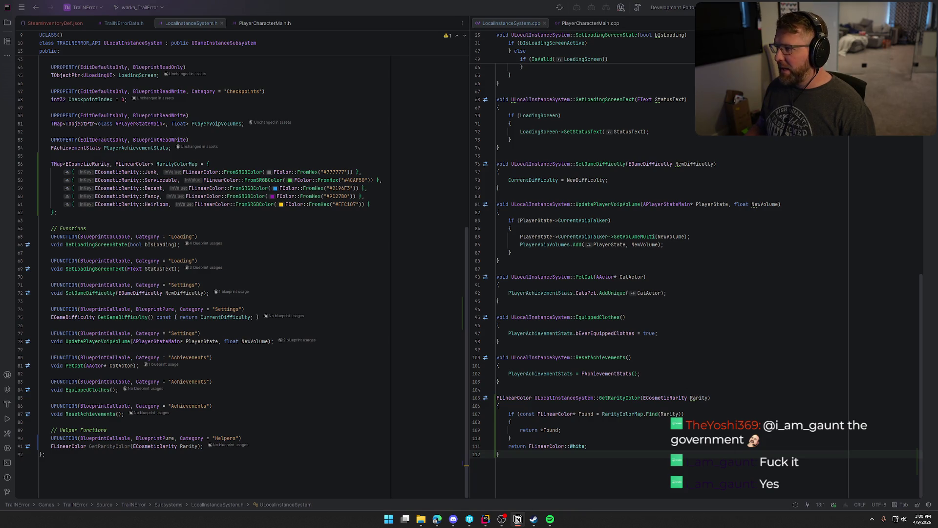
Step: Build the selected projects to compile the GetRarityColor code, and expand the hidden tray icons
{"action": "key", "text": "ctrl+shift+b"}
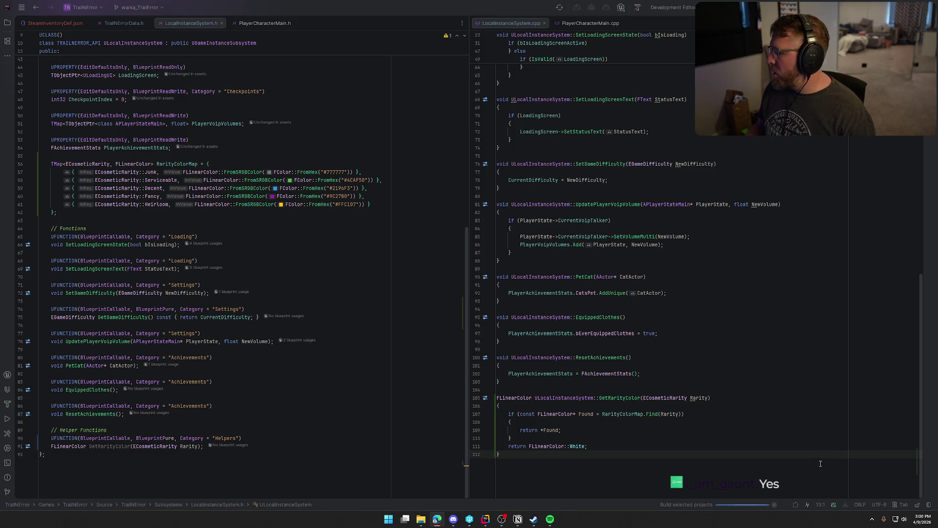
{"action": "left_click", "coordinate": [872, 519]}
Step: Dismiss Steam's tray quick menu and collapse Rider's Run and UnrealLink panels
{"action": "right_click", "coordinate": [846, 497]}
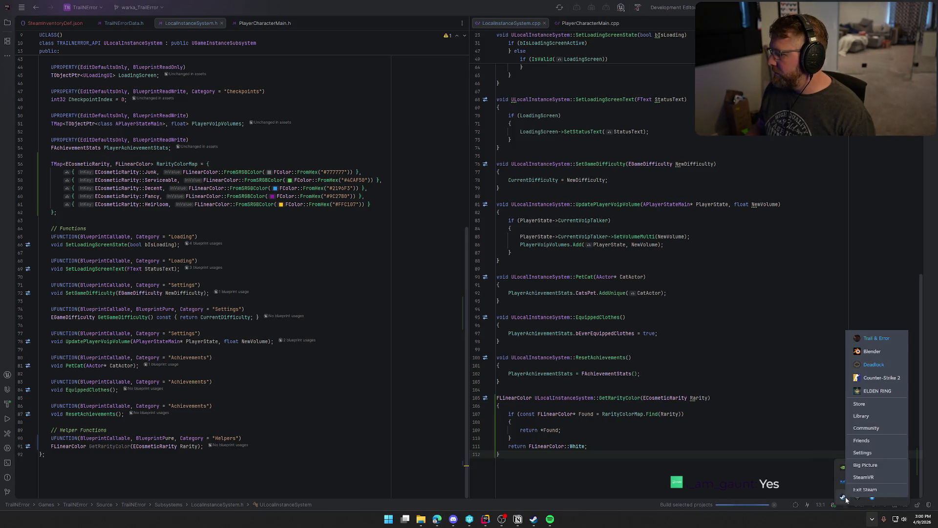
{"action": "left_click", "coordinate": [861, 440]}
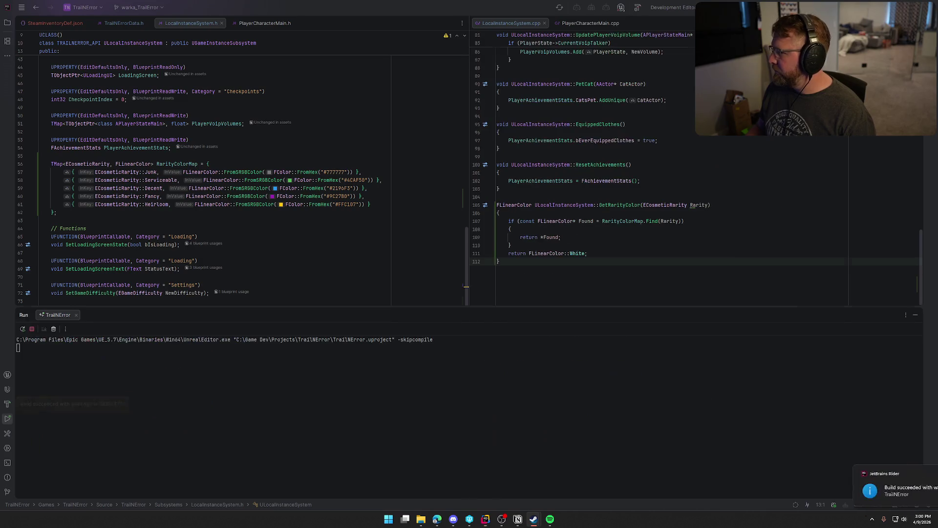
{"action": "left_click", "coordinate": [915, 315]}
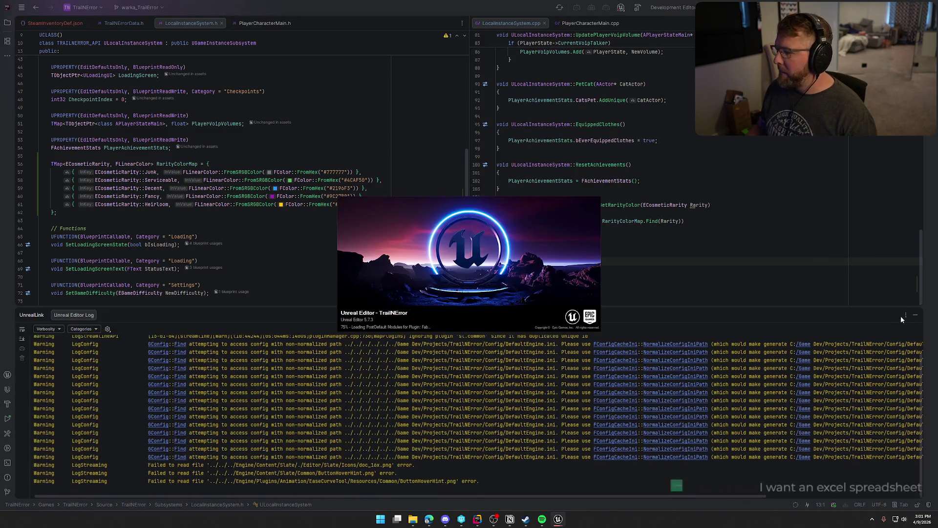
{"action": "left_click", "coordinate": [915, 315]}
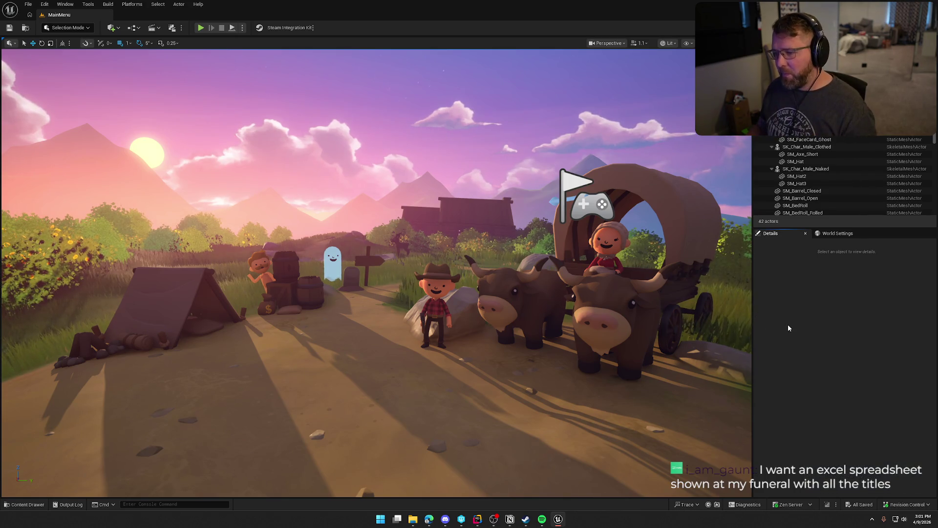
Step: Select SKM_Hat, SKM_Hat_01 and SKM_Hat_Tophat in the Content Drawer and choose Bulk Export
{"action": "key", "text": "ctrl+space"}
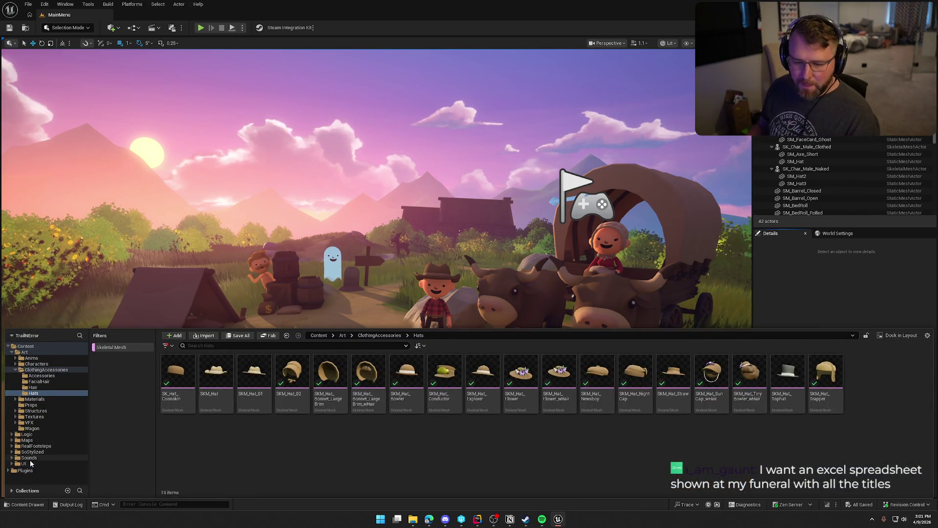
{"action": "left_click", "coordinate": [216, 376]}
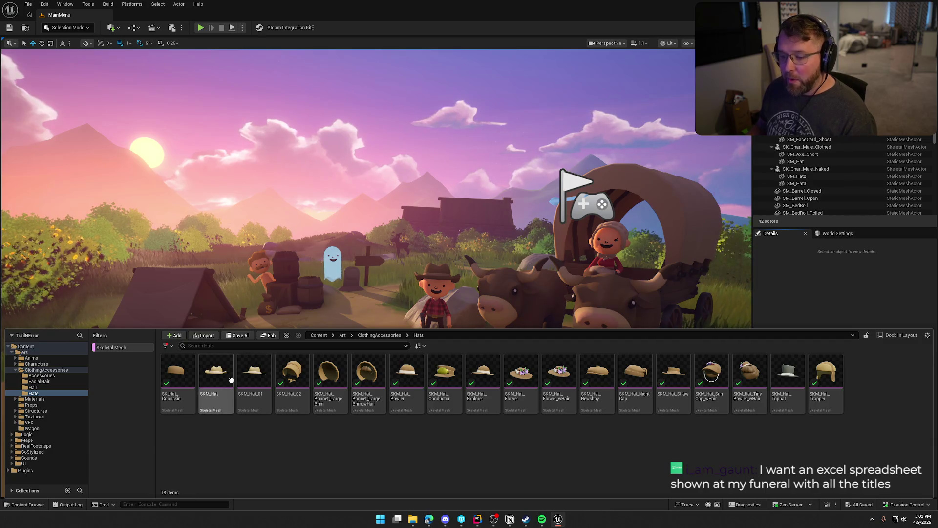
{"action": "left_click", "coordinate": [261, 382], "text": "ctrl"}
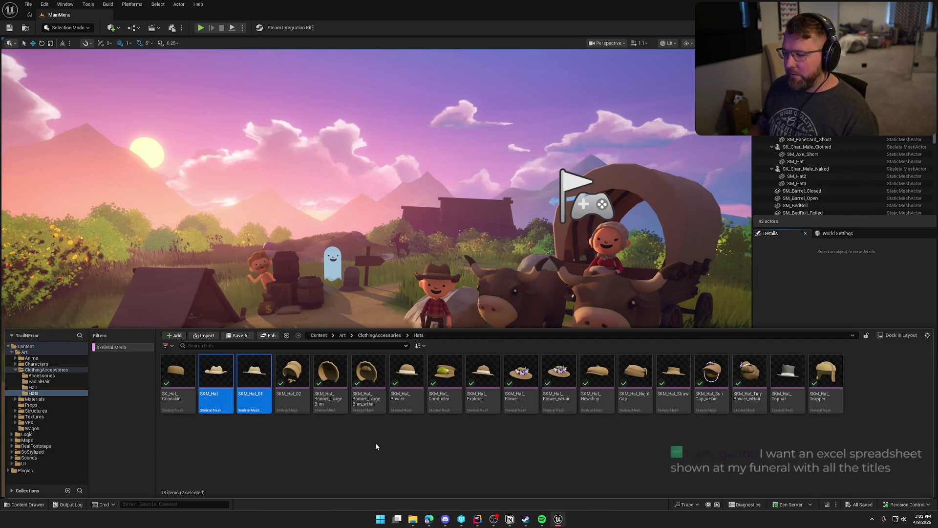
{"action": "left_click", "coordinate": [787, 379], "text": "ctrl"}
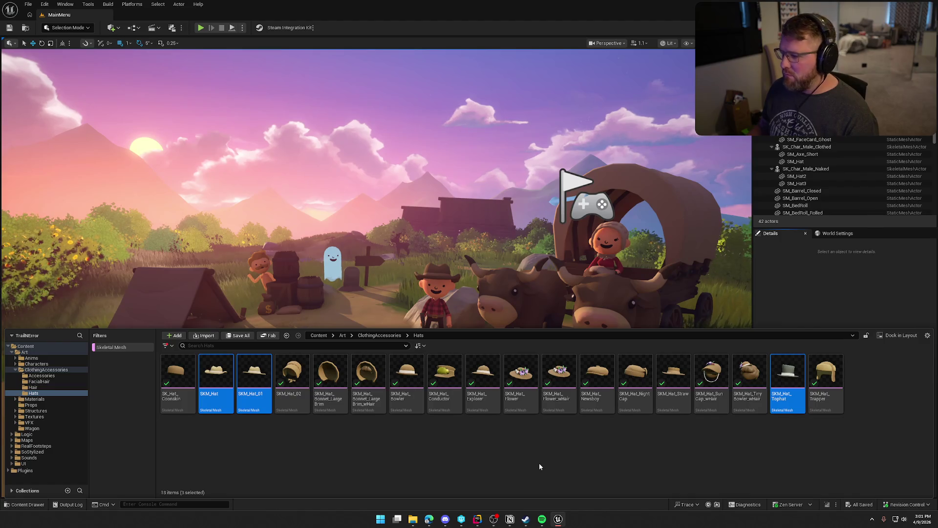
{"action": "right_click", "coordinate": [250, 378]}
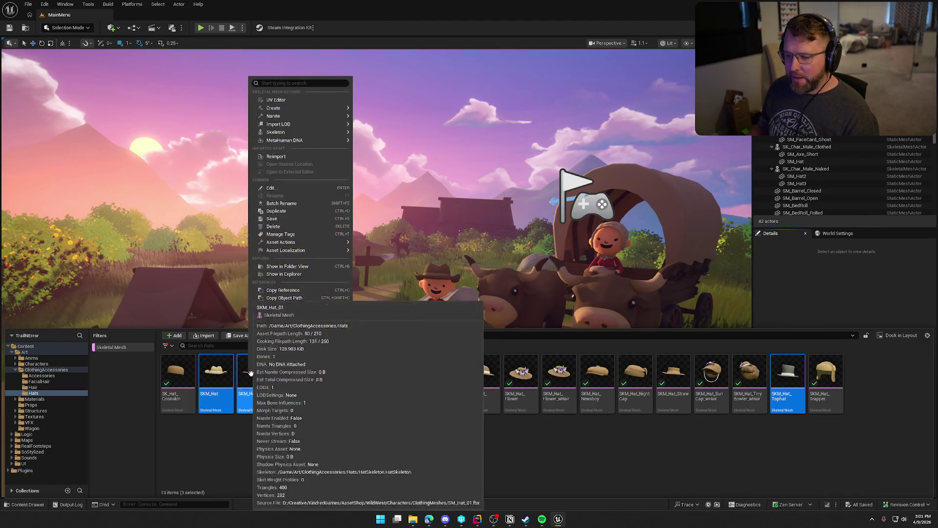
{"action": "mouse_move", "coordinate": [332, 242]}
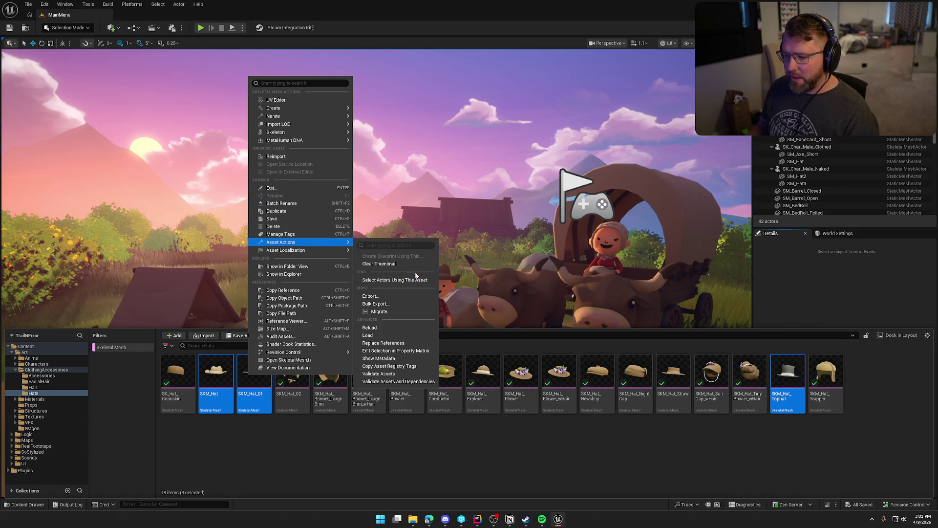
{"action": "left_click", "coordinate": [405, 311]}
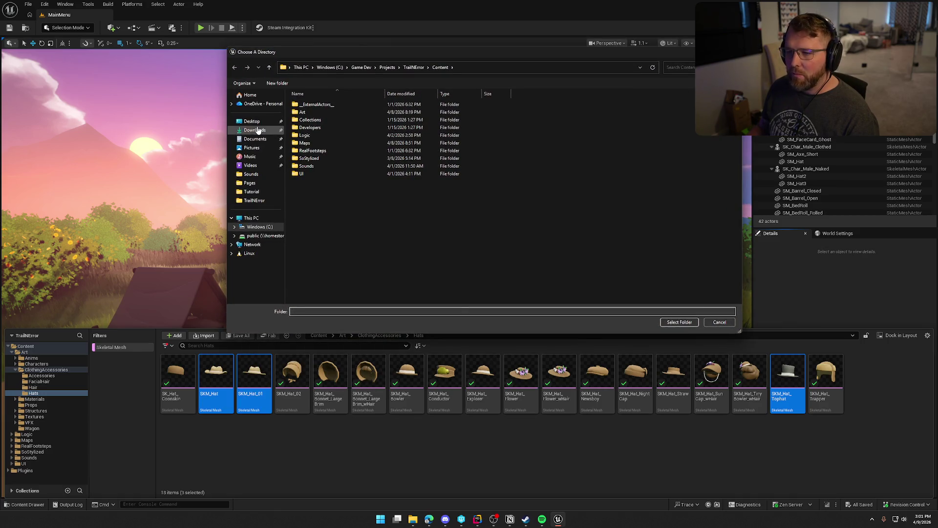
Step: Export all three hats to Z:\Art\TrailNError with FBX 2020 compatibility
{"action": "left_click", "coordinate": [264, 236]}
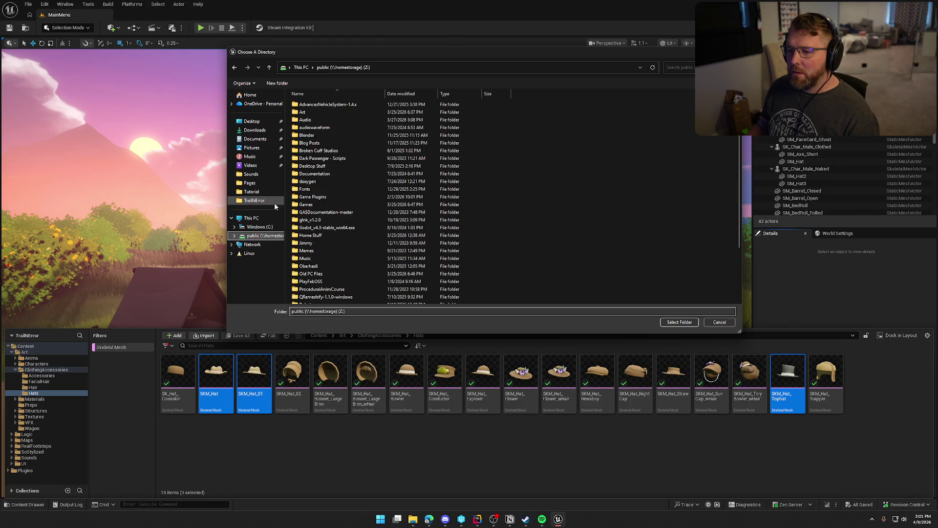
{"action": "double_click", "coordinate": [308, 112]}
{"action": "scroll", "coordinate": [327, 244], "scroll_direction": "down", "scroll_amount": 8}
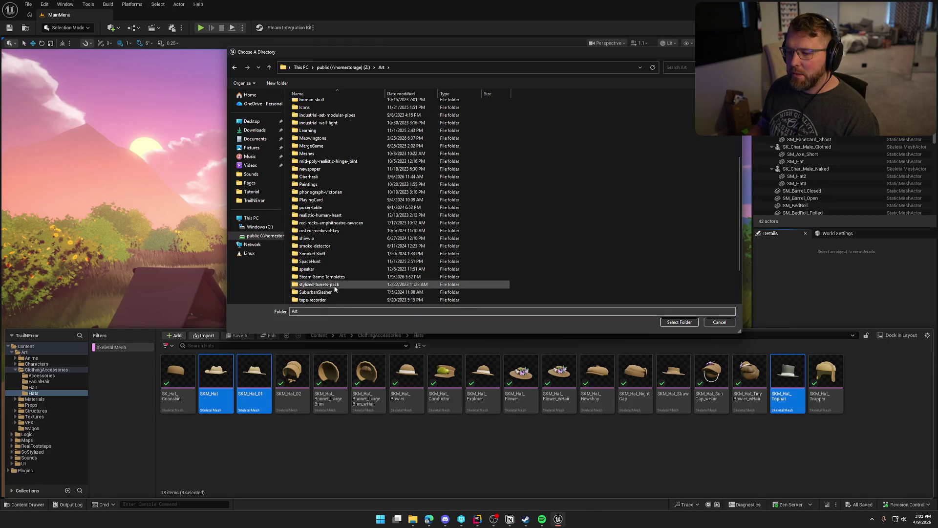
{"action": "scroll", "coordinate": [328, 257], "scroll_direction": "down", "scroll_amount": 2}
{"action": "double_click", "coordinate": [336, 270]}
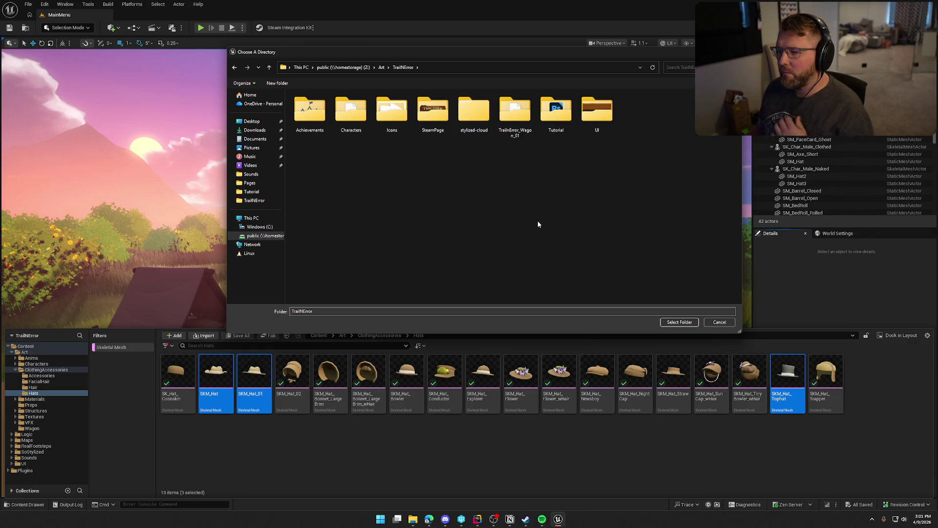
{"action": "left_click", "coordinate": [679, 321]}
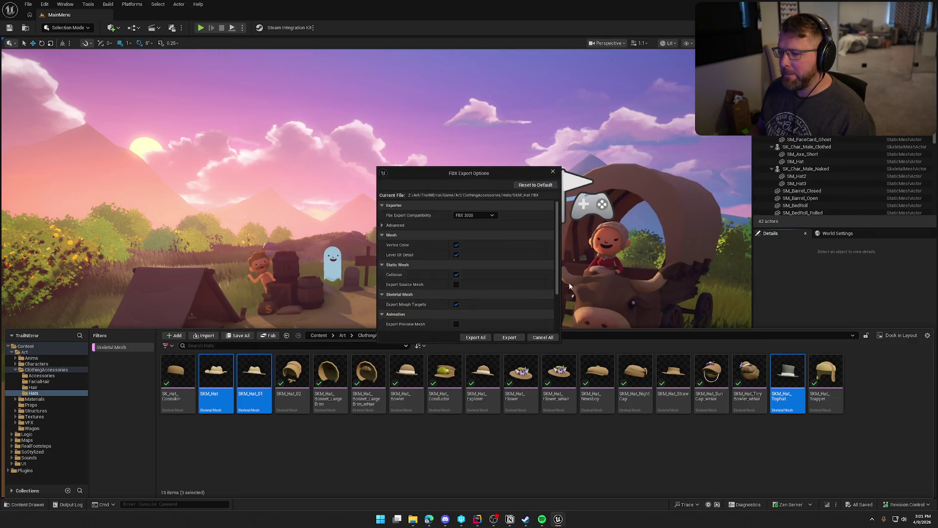
{"action": "left_click", "coordinate": [489, 215]}
{"action": "left_click", "coordinate": [485, 216]}
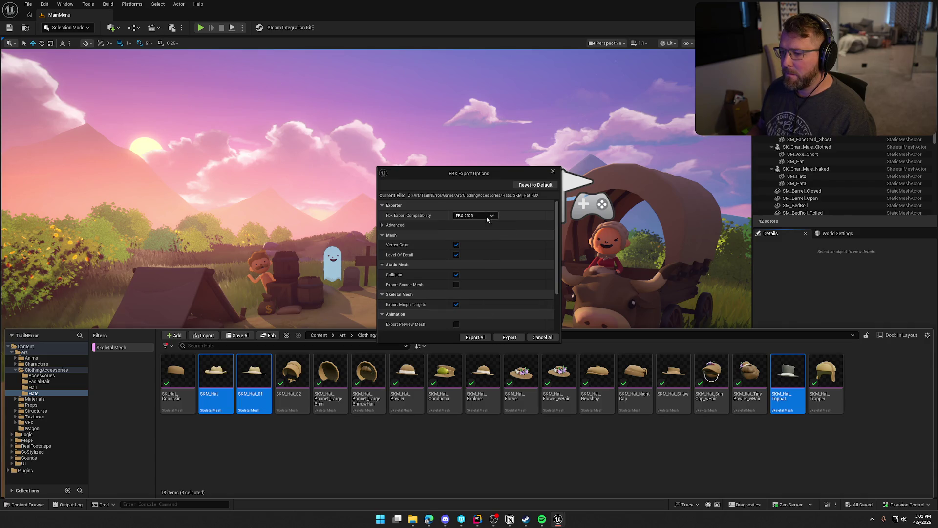
{"action": "left_click", "coordinate": [475, 338]}
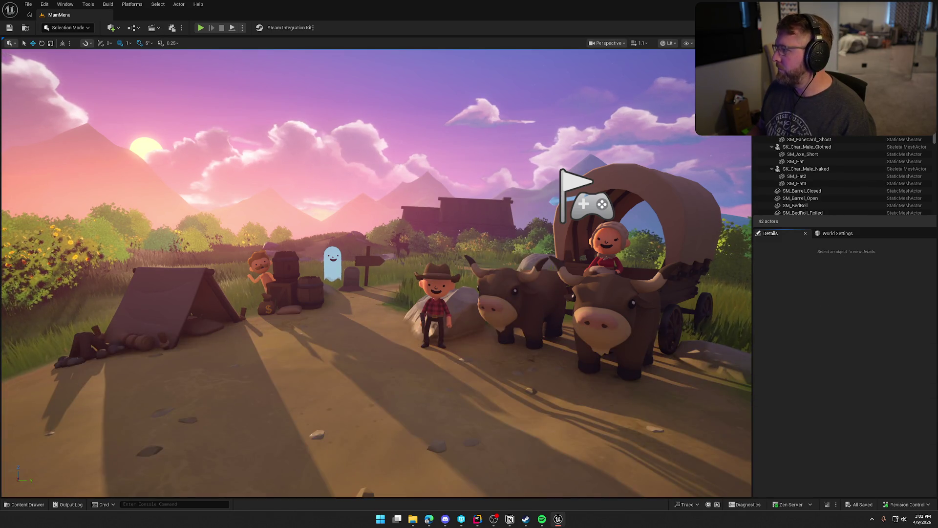
Step: Show the desktop, move ClothingItems.csv toward the centre, and launch Blender from Start
{"action": "key", "text": "alt+Tab"}
{"action": "key", "text": "alt+Tab"}
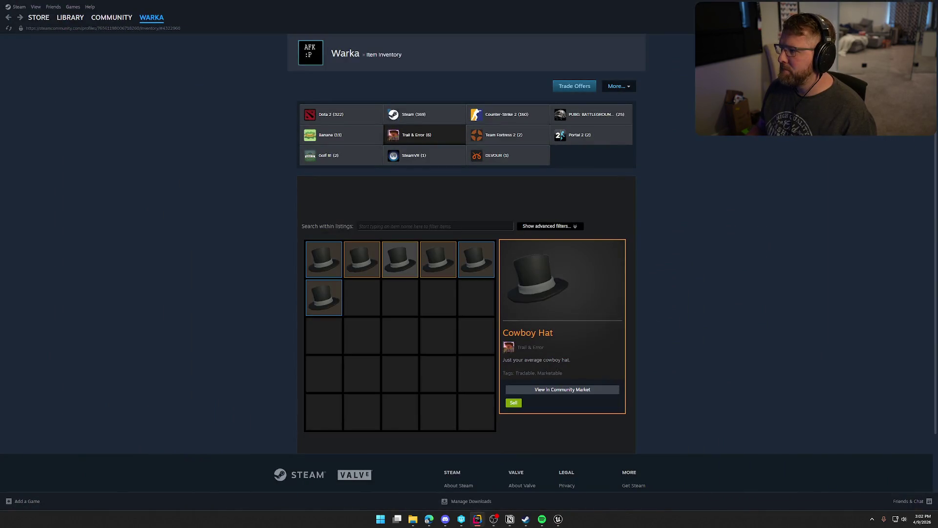
{"action": "key", "text": "super+d"}
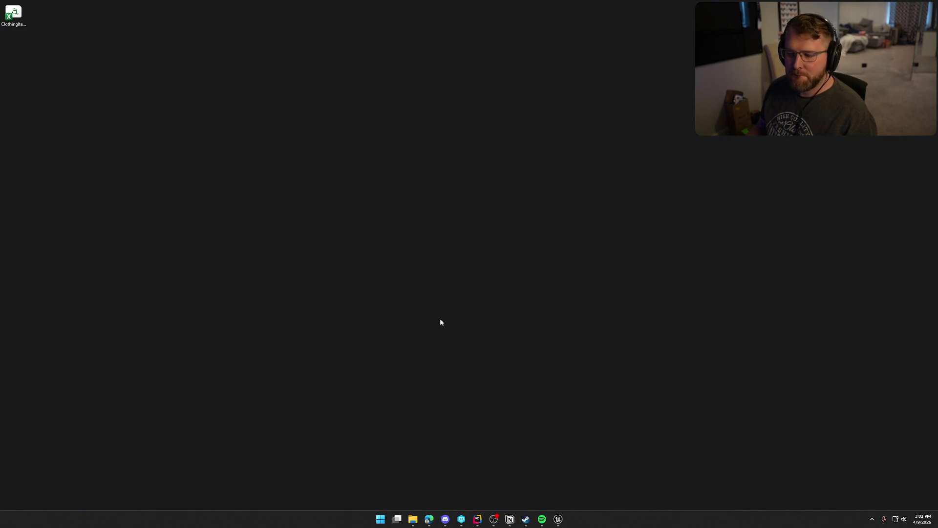
{"action": "mouse_move", "coordinate": [25, 27]}
{"action": "left_mouse_down"}
{"action": "mouse_move", "coordinate": [280, 200]}
{"action": "mouse_move", "coordinate": [272, 207]}
{"action": "left_mouse_up"}
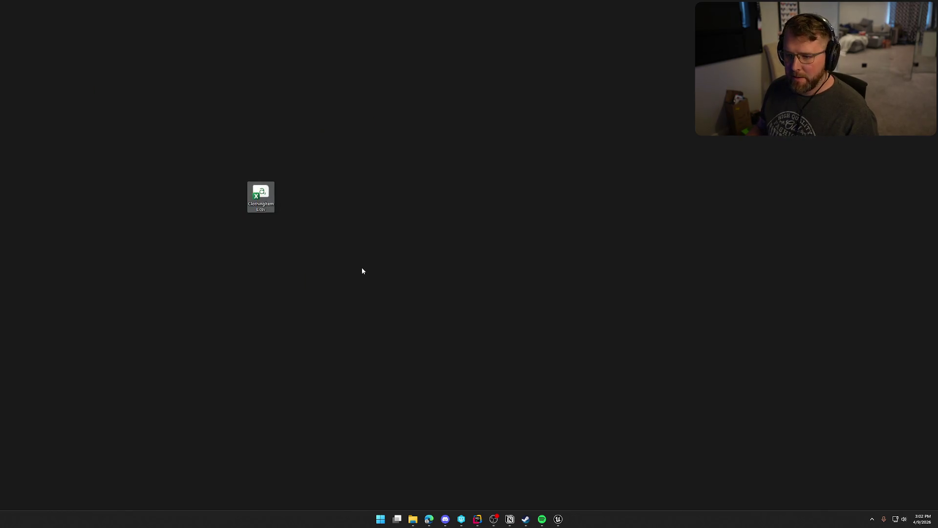
{"action": "left_click", "coordinate": [413, 519]}
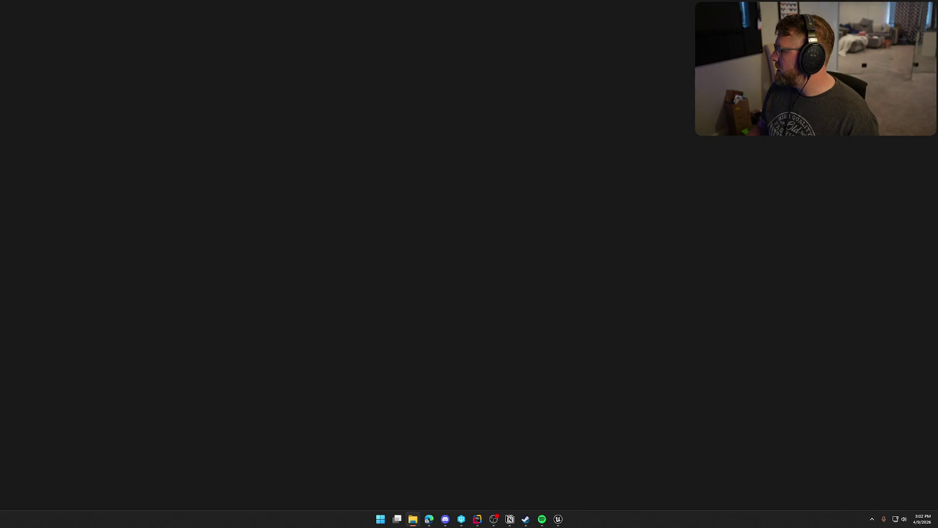
{"action": "key", "text": "super"}
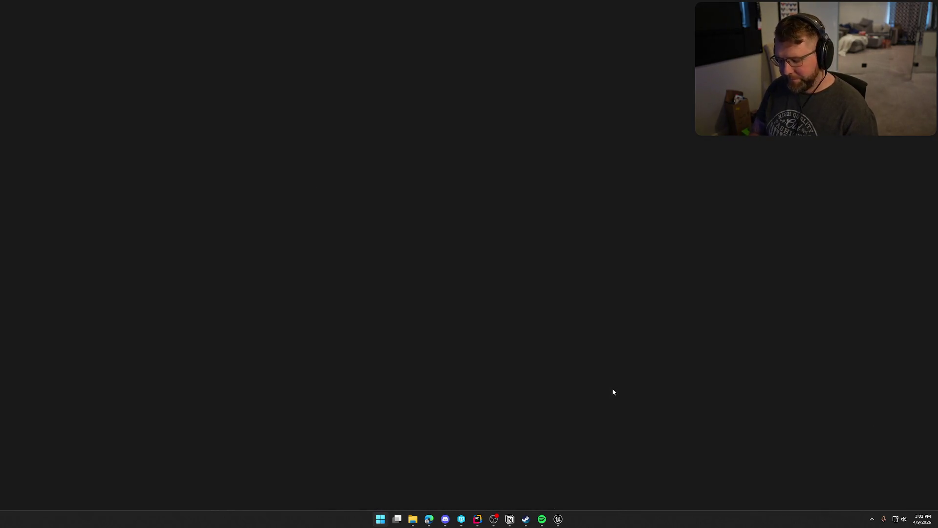
{"action": "left_click", "coordinate": [552, 143]}
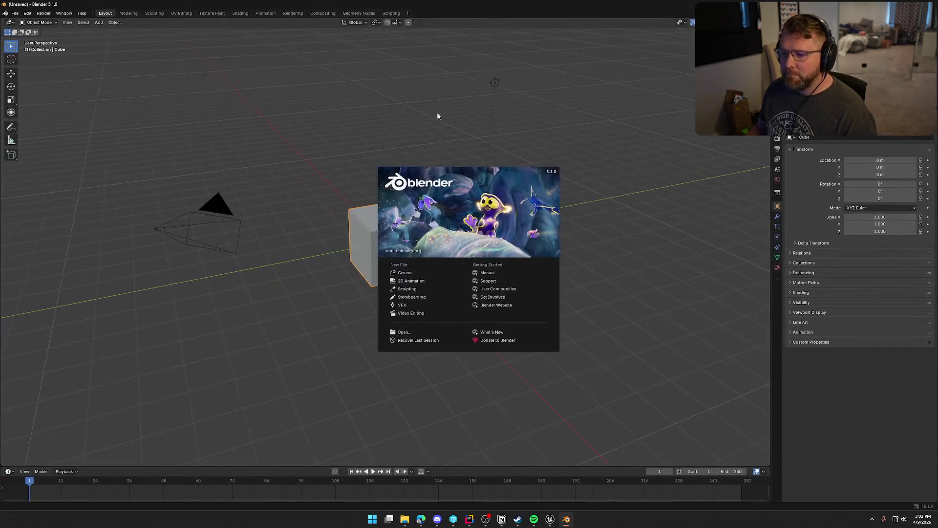
Step: Dismiss the splash screen and delete the three default scene objects
{"action": "left_click", "coordinate": [437, 114]}
{"action": "key", "text": "a"}
{"action": "key", "text": "x"}
{"action": "left_click", "coordinate": [437, 116]}
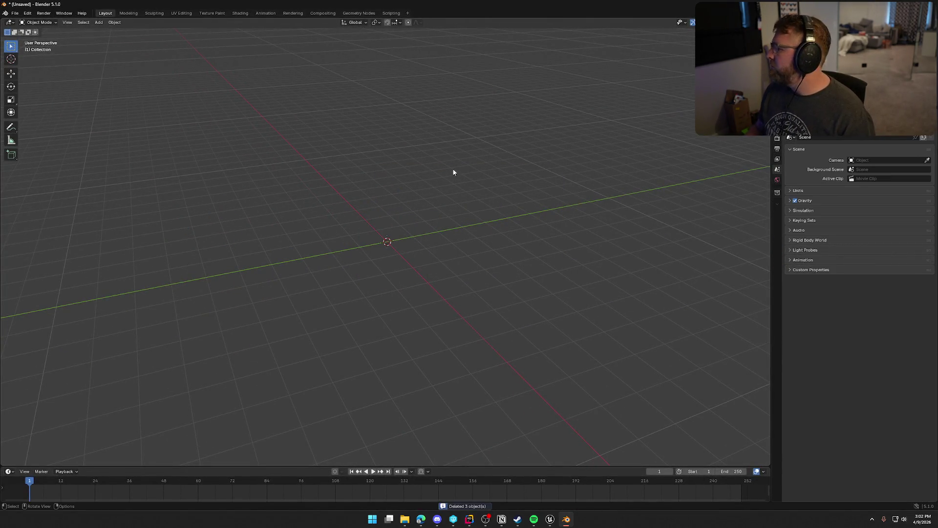
Step: Start an FBX import and browse to Z:\Art\TrailNError
{"action": "left_click", "coordinate": [15, 13]}
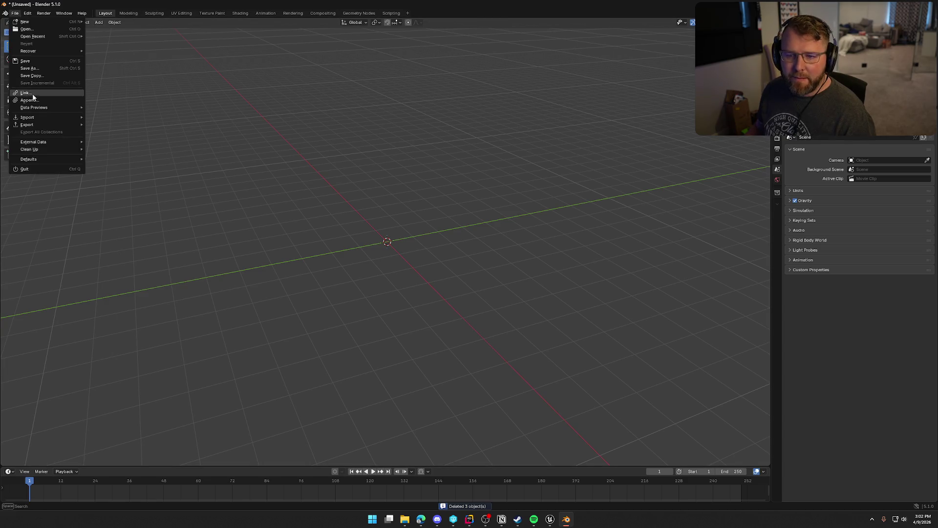
{"action": "mouse_move", "coordinate": [44, 116]}
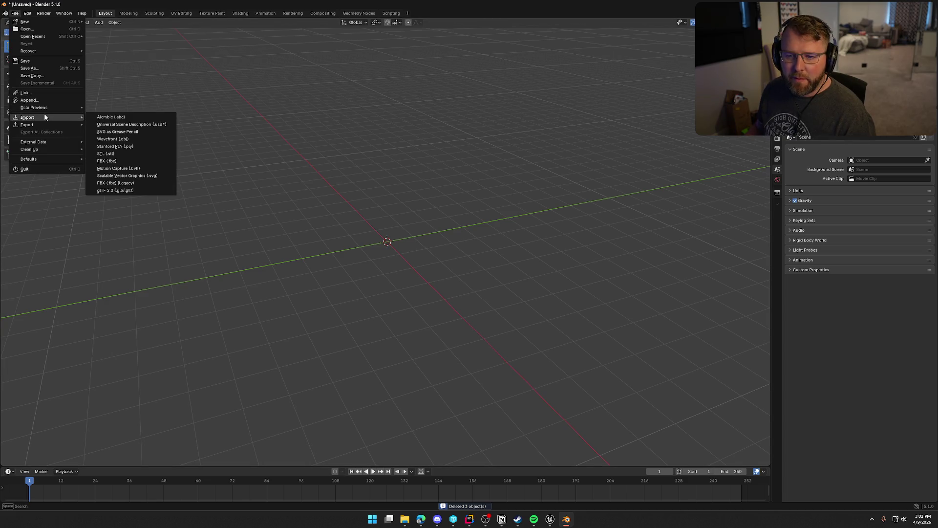
{"action": "left_click", "coordinate": [119, 162]}
{"action": "left_click_drag", "start_coordinate": [370, 296], "coordinate": [445, 56]}
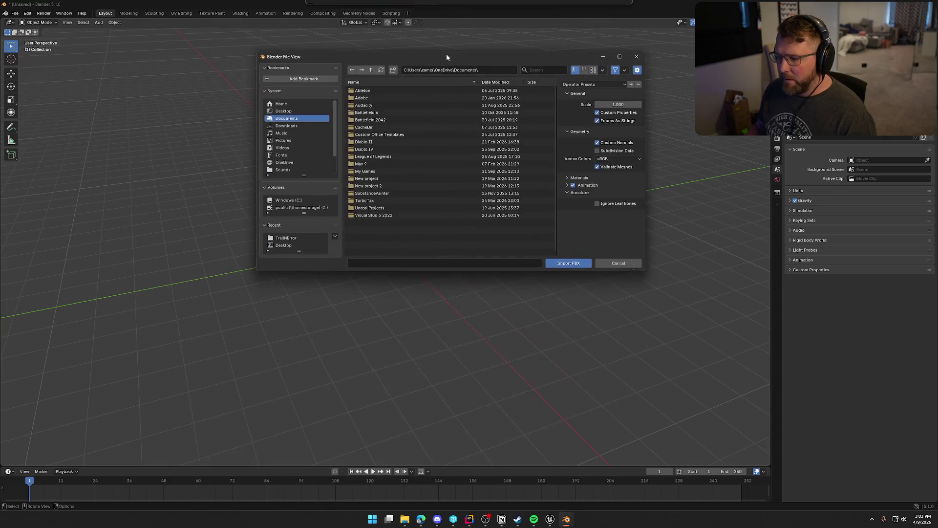
{"action": "left_click", "coordinate": [301, 208]}
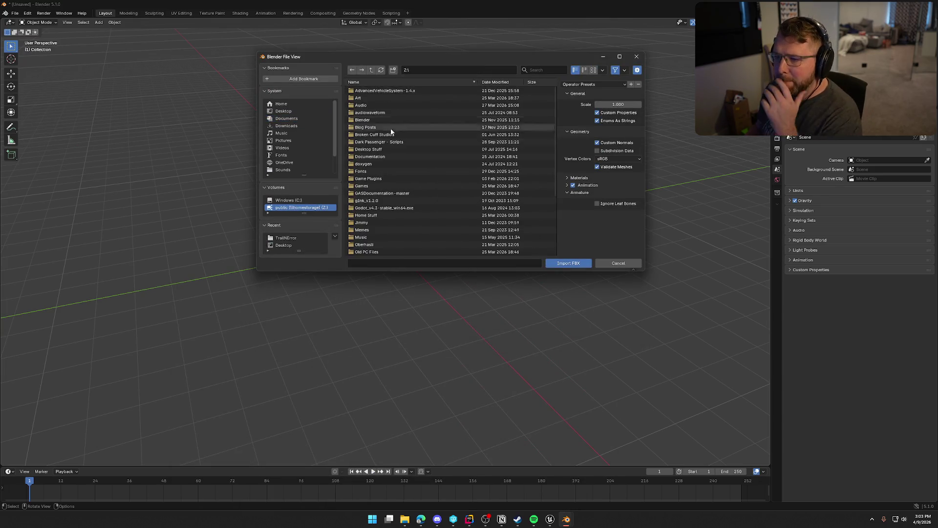
{"action": "double_click", "coordinate": [386, 97]}
{"action": "scroll", "coordinate": [415, 193], "scroll_direction": "down", "scroll_amount": 5}
{"action": "scroll", "coordinate": [415, 193], "scroll_direction": "down", "scroll_amount": 3}
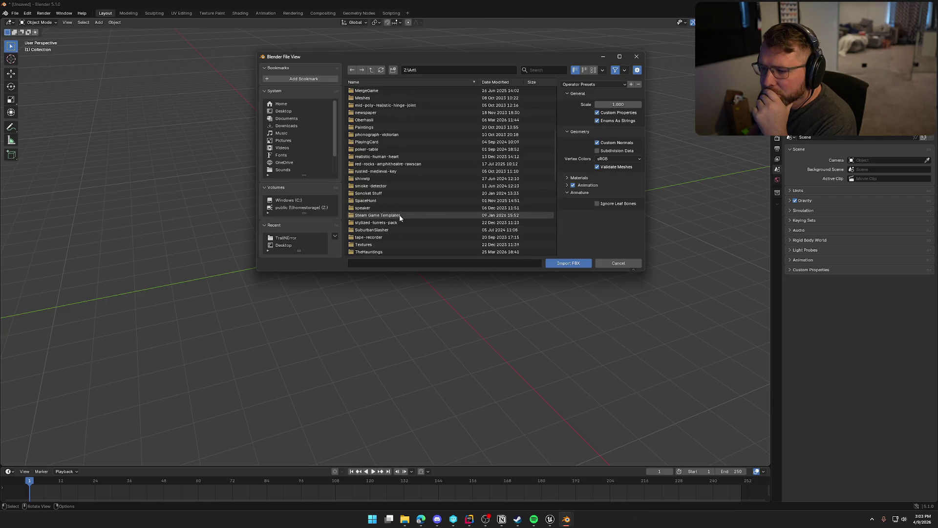
{"action": "double_click", "coordinate": [391, 215]}
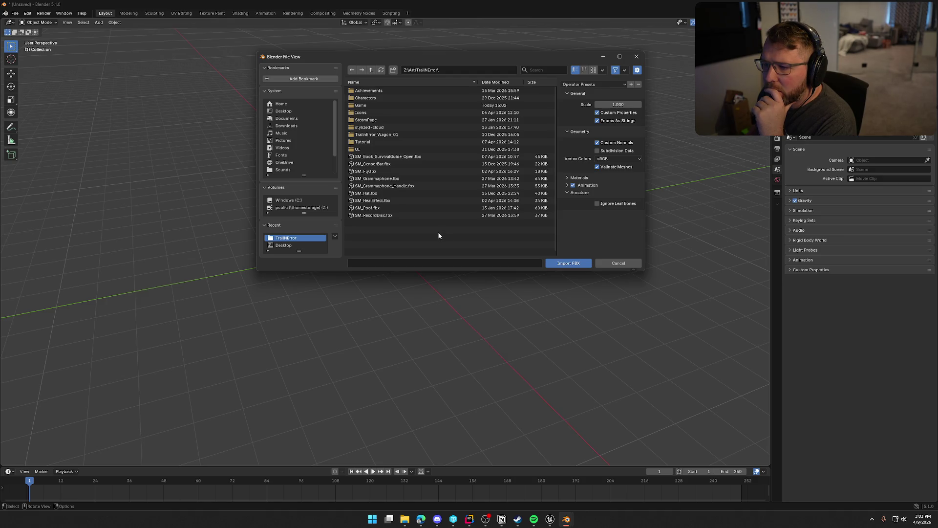
Step: Open Game\Art\ClothingAccessories\Hats and import all three hat FBX files
{"action": "double_click", "coordinate": [374, 103]}
{"action": "left_click", "coordinate": [365, 91]}
{"action": "double_click", "coordinate": [365, 90]}
{"action": "double_click", "coordinate": [366, 90]}
{"action": "double_click", "coordinate": [367, 90]}
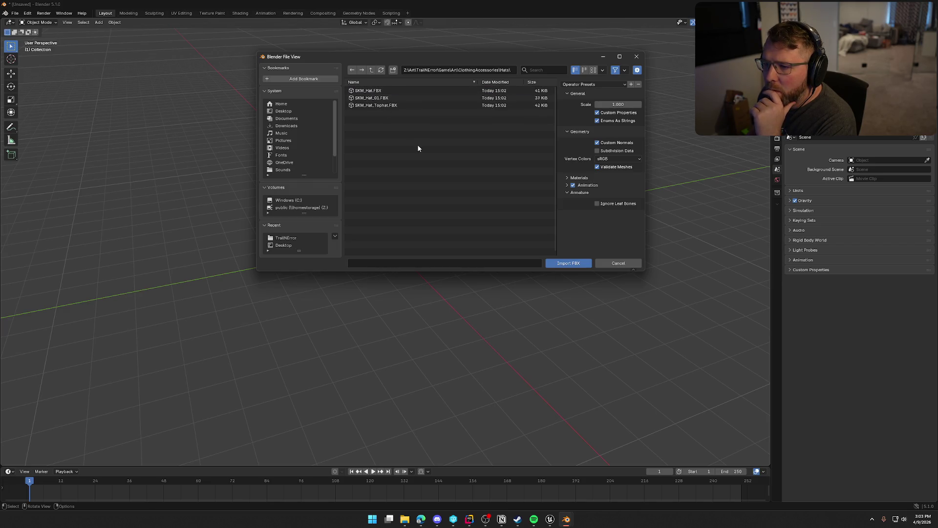
{"action": "left_click", "coordinate": [385, 91]}
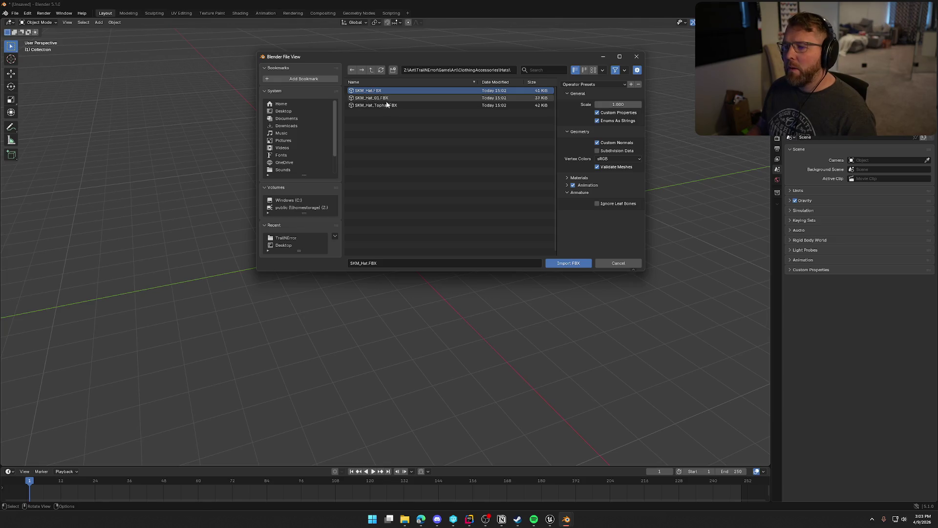
{"action": "left_click", "coordinate": [386, 105], "text": "shift"}
{"action": "left_click", "coordinate": [570, 263]}
Step: Frame the imported top hat, view it from above, and deselect it
{"action": "key", "text": "KP_Decimal"}
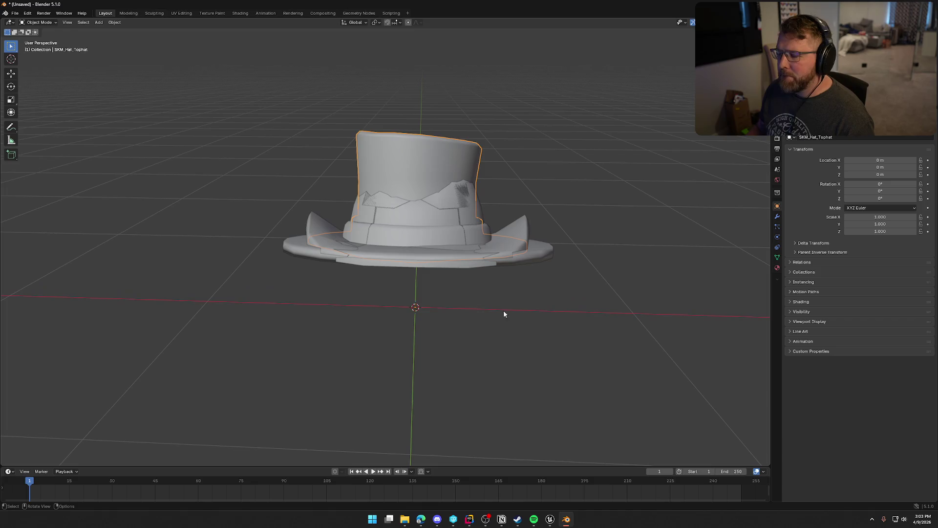
{"action": "key", "text": "KP_2"}
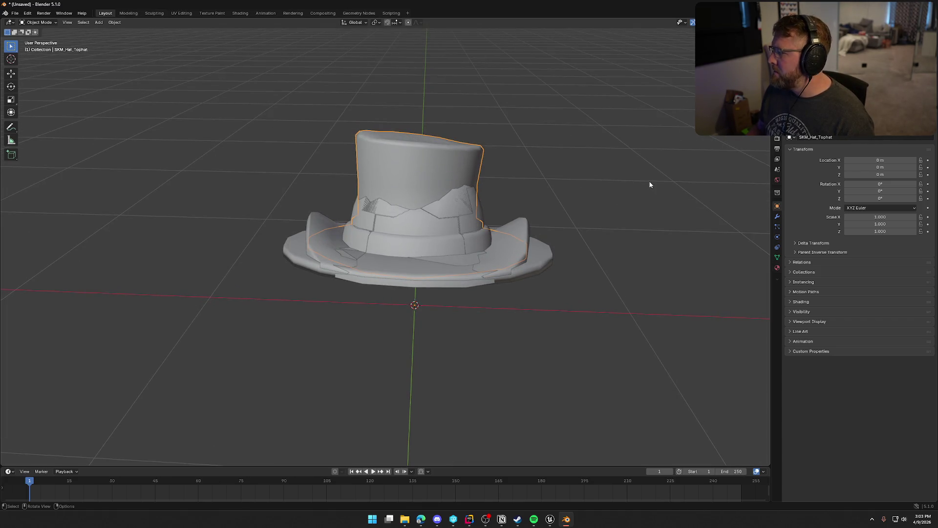
{"action": "key", "text": "alt+a"}
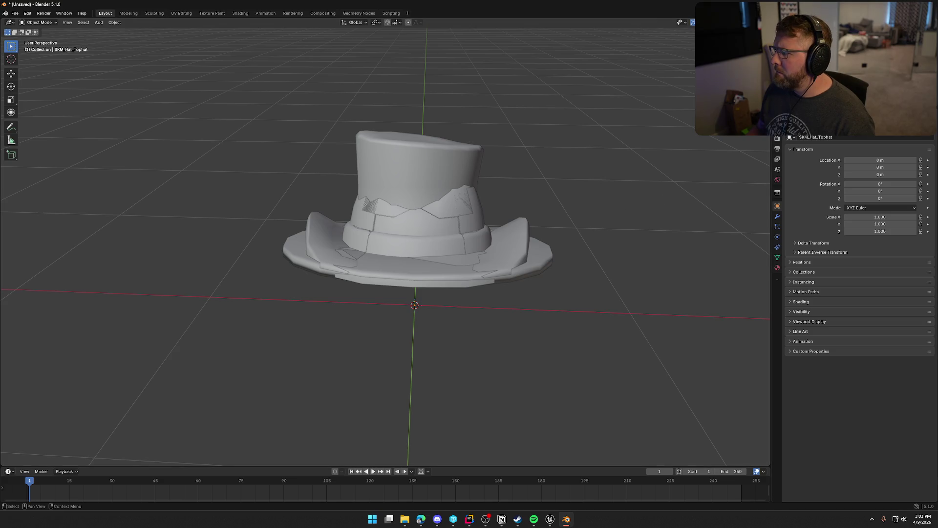
{"action": "key", "text": "Delete"}
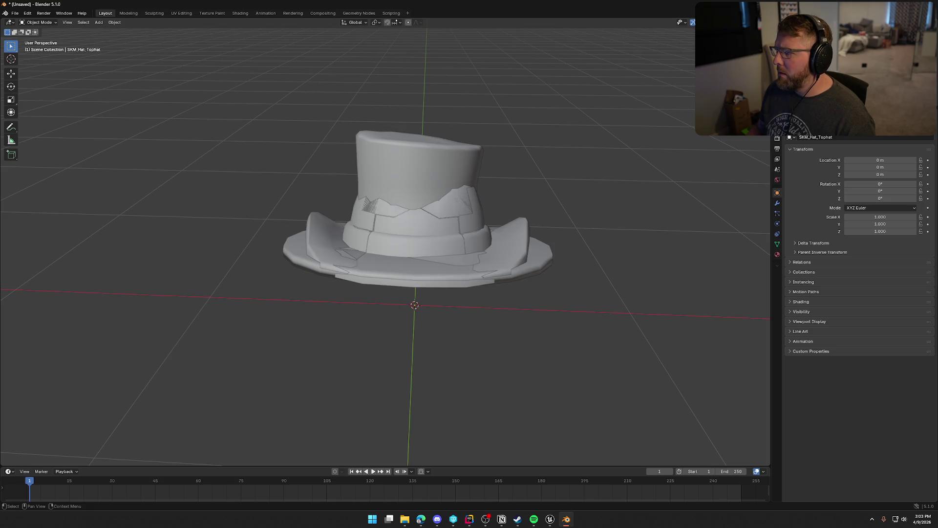
Step: Hide the top hat and cowboy hat, then select SKM_Hat_01 and show its material settings
{"action": "left_click", "coordinate": [506, 234]}
{"action": "mouse_move", "coordinate": [506, 235]}
{"action": "left_mouse_down"}
{"action": "mouse_move", "coordinate": [415, 180]}
{"action": "mouse_move", "coordinate": [455, 205]}
{"action": "mouse_move", "coordinate": [482, 198]}
{"action": "left_mouse_up"}
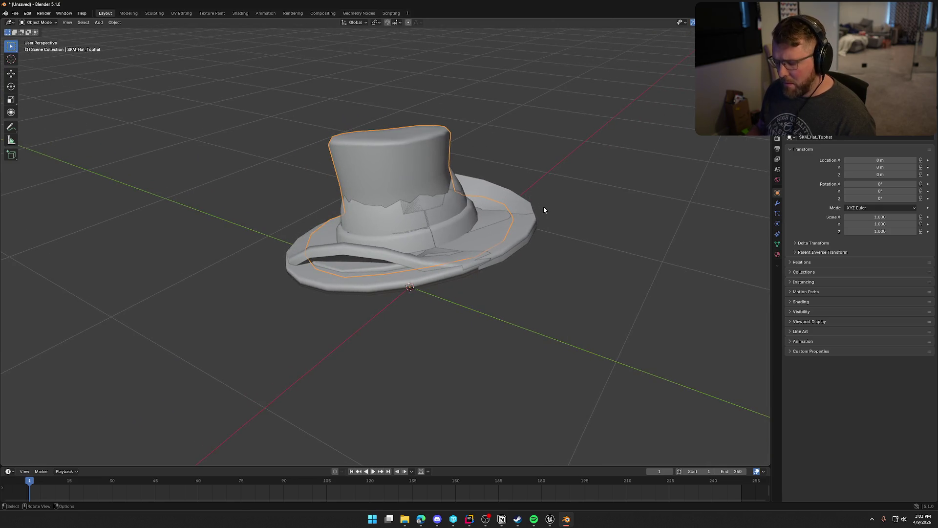
{"action": "key", "text": "h"}
{"action": "left_click", "coordinate": [421, 194]}
{"action": "key", "text": "h"}
{"action": "left_click", "coordinate": [433, 210]}
{"action": "mouse_move", "coordinate": [432, 209]}
{"action": "left_mouse_down"}
{"action": "mouse_move", "coordinate": [492, 234]}
{"action": "mouse_move", "coordinate": [444, 225]}
{"action": "mouse_move", "coordinate": [440, 237]}
{"action": "mouse_move", "coordinate": [440, 210]}
{"action": "mouse_move", "coordinate": [463, 238]}
{"action": "mouse_move", "coordinate": [469, 215]}
{"action": "left_mouse_up"}
{"action": "left_click", "coordinate": [778, 255]}
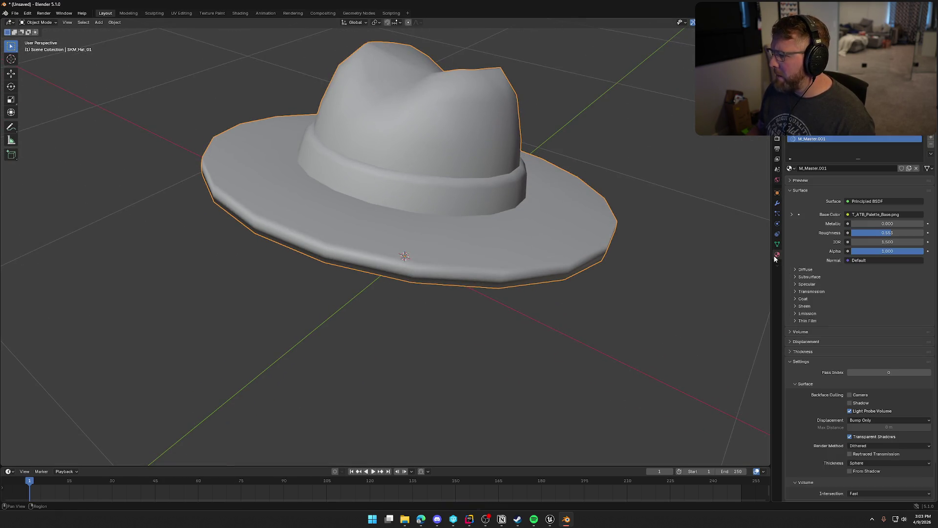
Step: Add a second material slot to SKM_Hat_01 with a new material named 'Cosmetic'
{"action": "key", "text": "alt+a"}
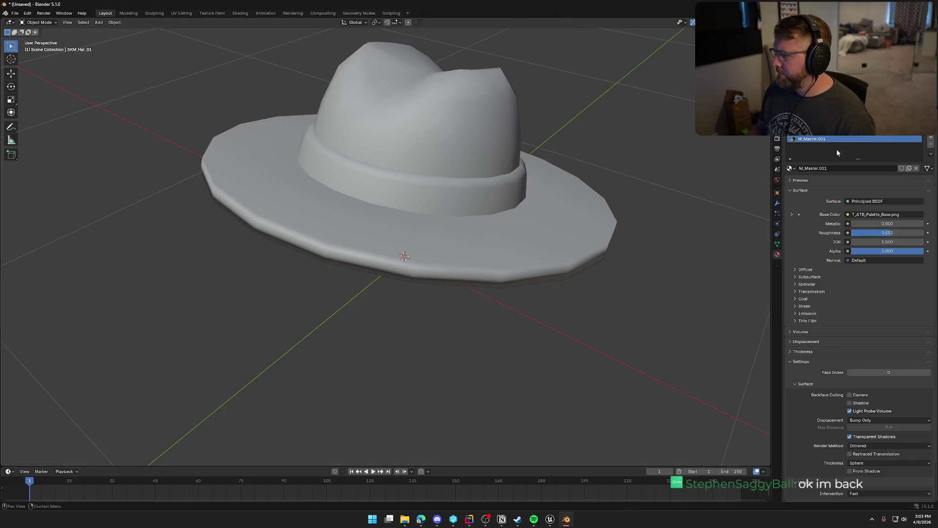
{"action": "left_click", "coordinate": [931, 137]}
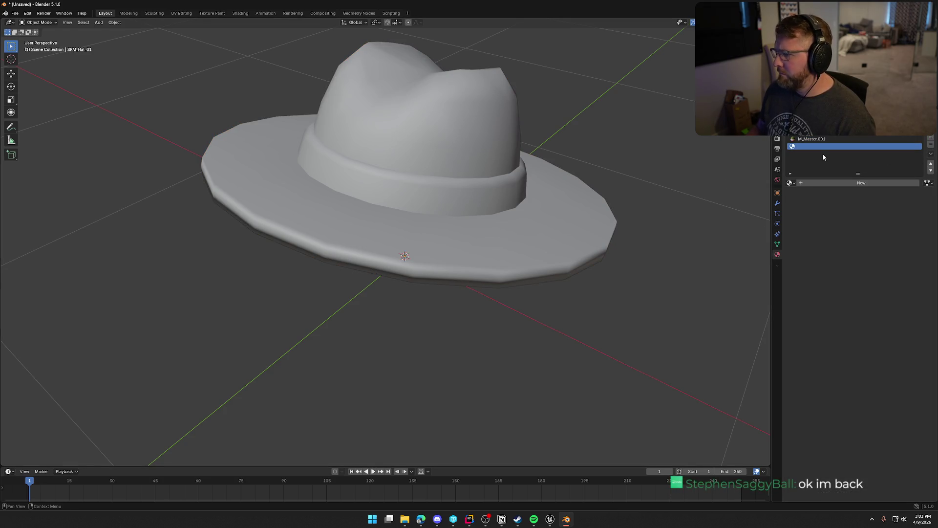
{"action": "left_click", "coordinate": [827, 183]}
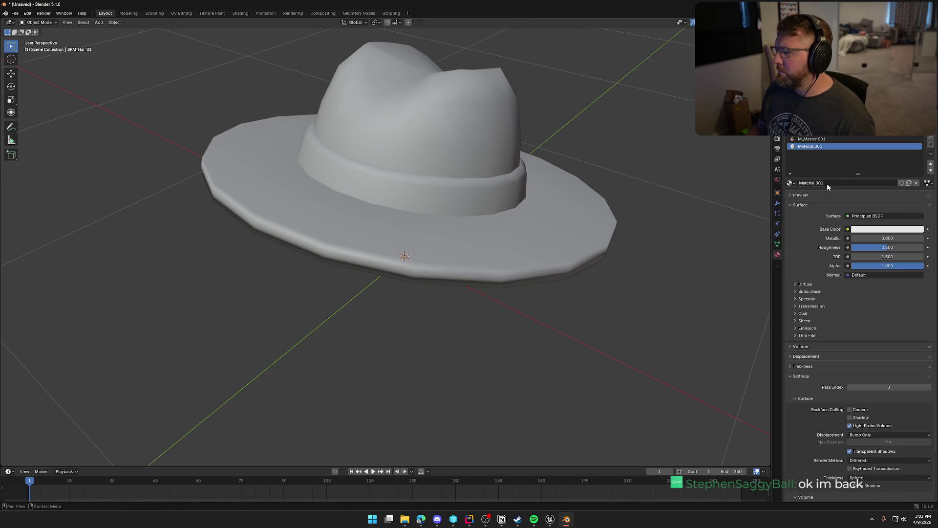
{"action": "left_click", "coordinate": [828, 182]}
{"action": "type", "text": "Cosmetic"}
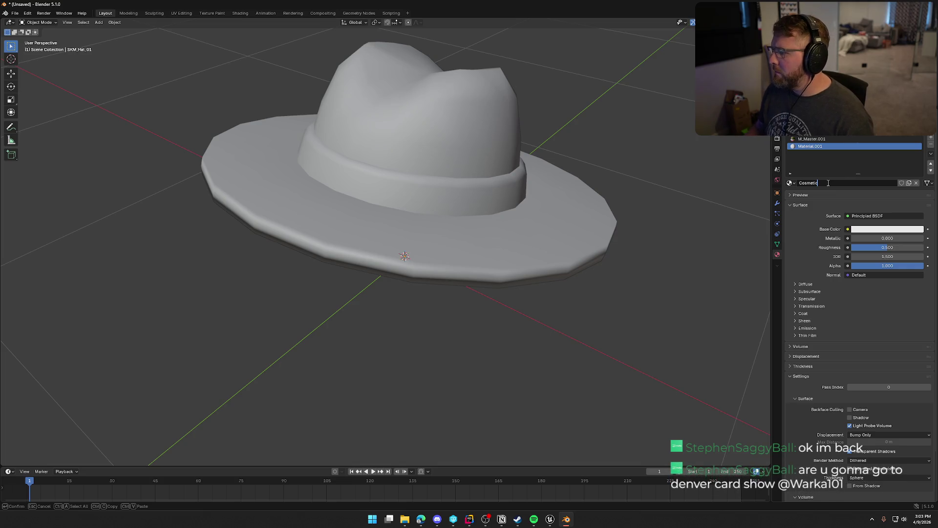
{"action": "key", "text": "Return"}
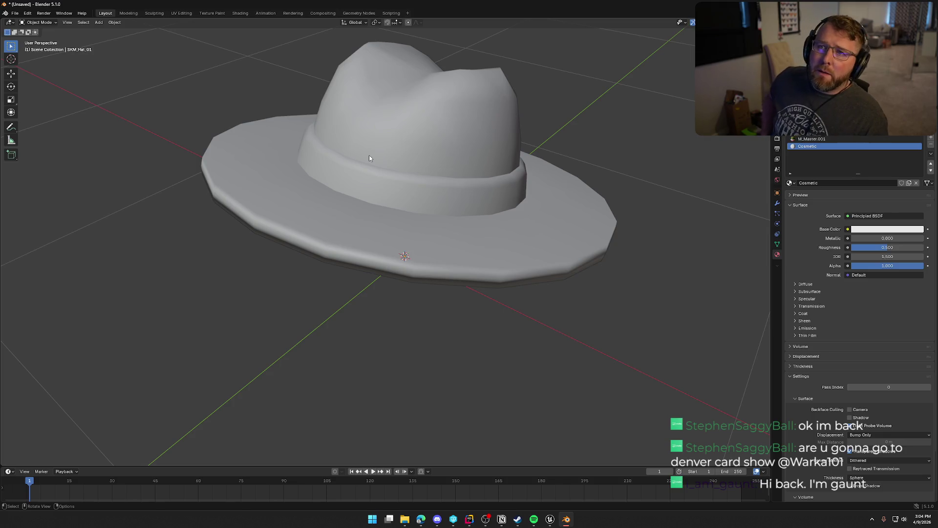
{"action": "mouse_move", "coordinate": [374, 159]}
{"action": "left_mouse_down"}
{"action": "mouse_move", "coordinate": [394, 209]}
{"action": "mouse_move", "coordinate": [400, 180]}
{"action": "mouse_move", "coordinate": [377, 210]}
{"action": "mouse_move", "coordinate": [391, 209]}
{"action": "left_mouse_up"}
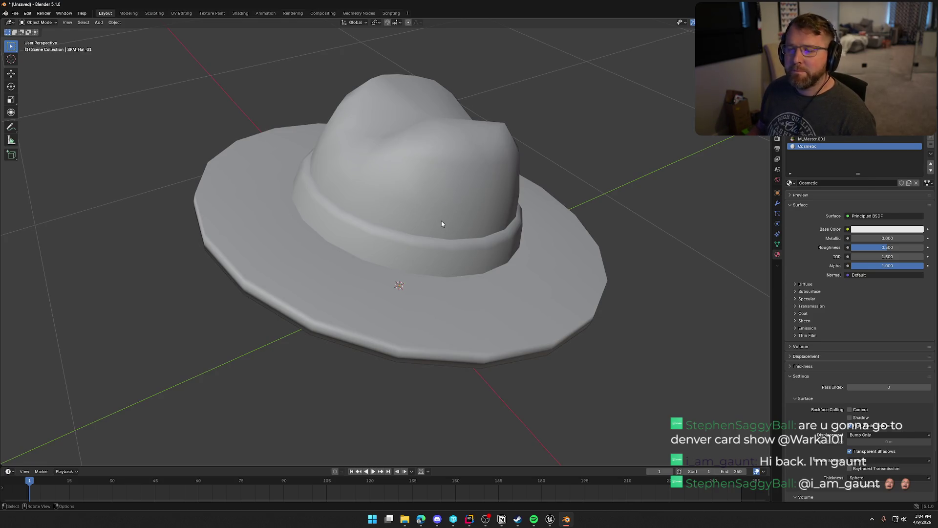
{"action": "left_click", "coordinate": [445, 203]}
Step: In Edit Mode, select the hat's crown and brim faces and assign them the Cosmetic material
{"action": "key", "text": "Tab"}
{"action": "left_click_drag", "start_coordinate": [525, 278], "coordinate": [469, 137]}
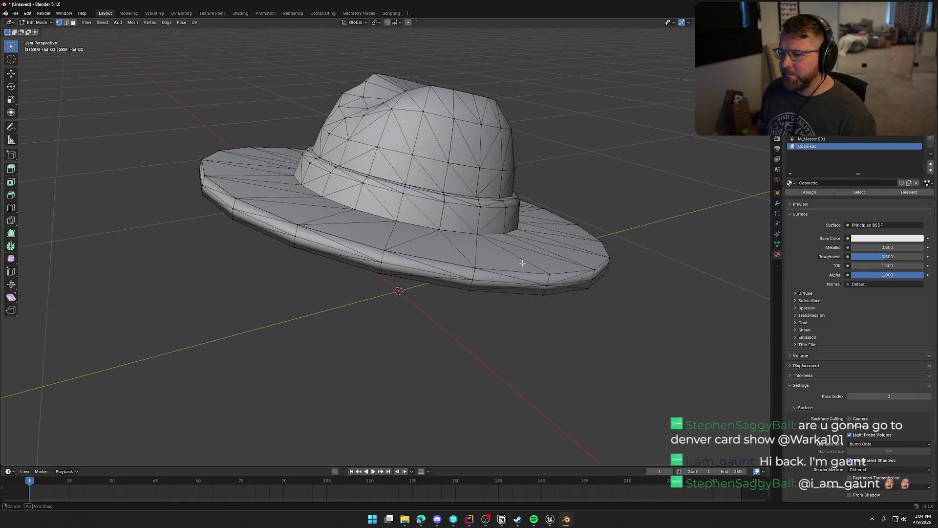
{"action": "left_click", "coordinate": [467, 133], "text": "alt"}
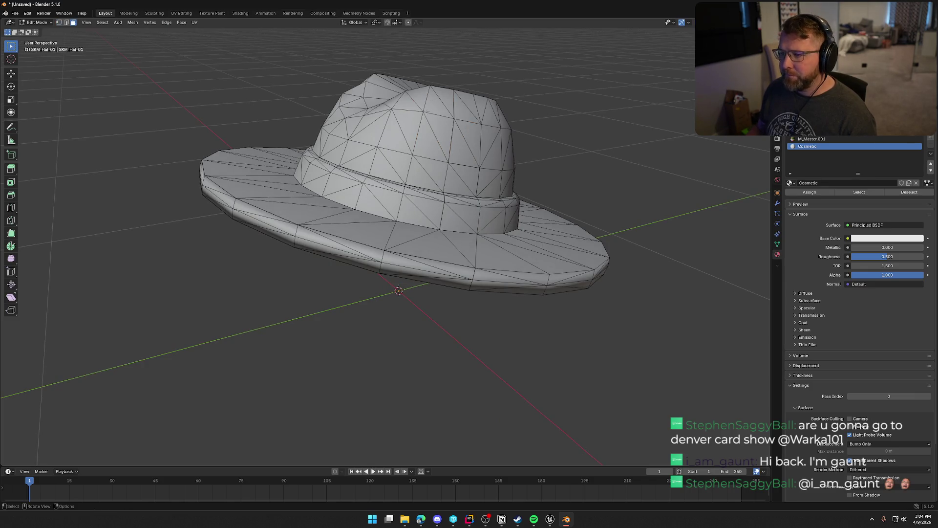
{"action": "key", "text": "3"}
{"action": "key", "text": "ctrl+l"}
{"action": "mouse_move", "coordinate": [467, 137]}
{"action": "left_mouse_down"}
{"action": "mouse_move", "coordinate": [375, 282]}
{"action": "mouse_move", "coordinate": [289, 236]}
{"action": "mouse_move", "coordinate": [595, 253]}
{"action": "left_mouse_up"}
{"action": "left_click", "coordinate": [375, 281], "text": "ctrl"}
{"action": "key", "text": "ctrl+l"}
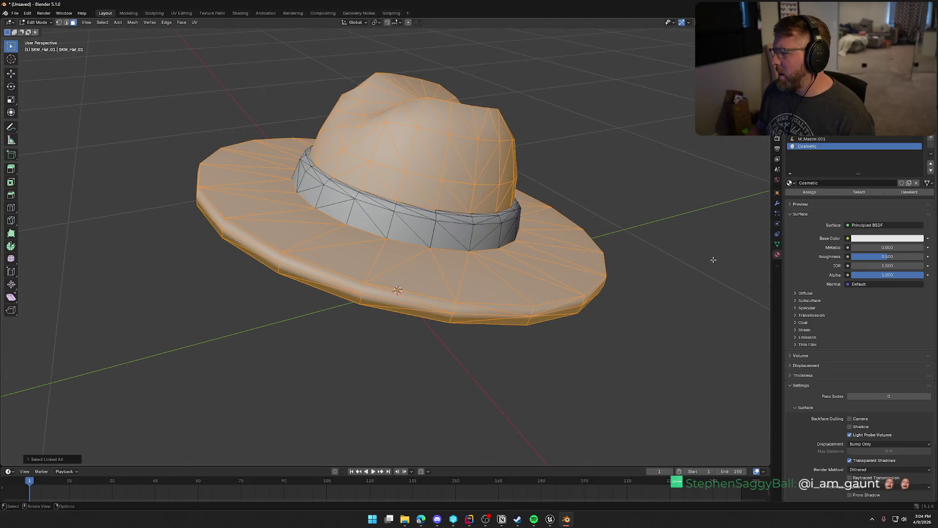
{"action": "left_click", "coordinate": [809, 192]}
{"action": "key", "text": "alt+a"}
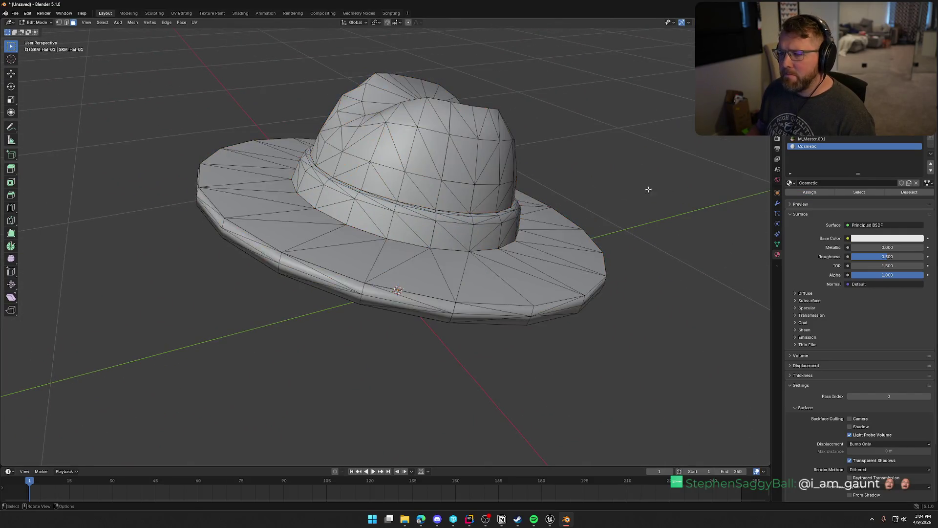
{"action": "key", "text": "Tab"}
Step: Rename M_Master.001 to M_Master and return the hat to Object Mode
{"action": "left_click_drag", "start_coordinate": [596, 185], "coordinate": [619, 187]}
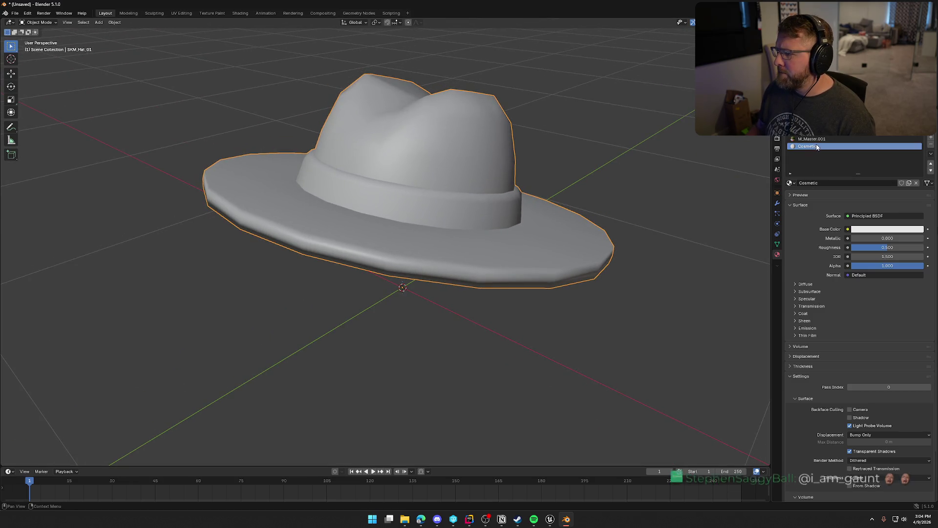
{"action": "left_click", "coordinate": [815, 140]}
{"action": "key", "text": "Tab"}
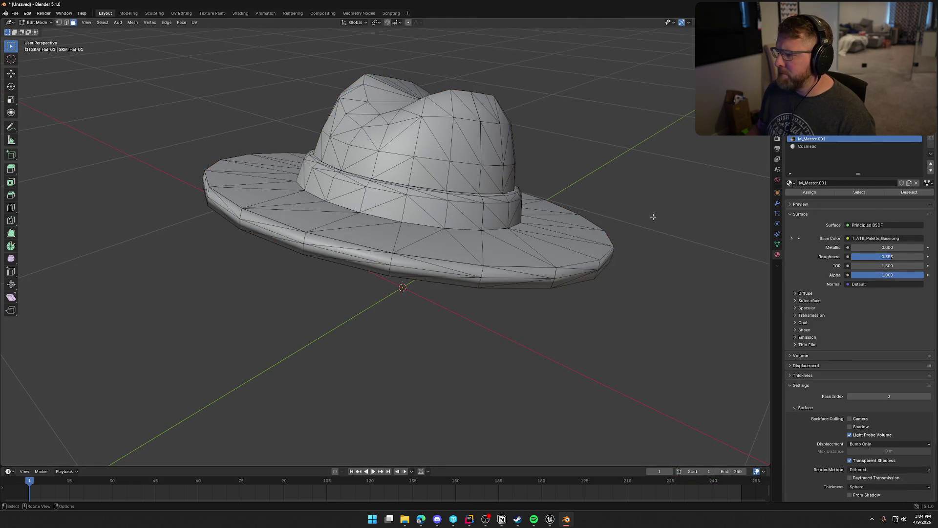
{"action": "left_click", "coordinate": [866, 192]}
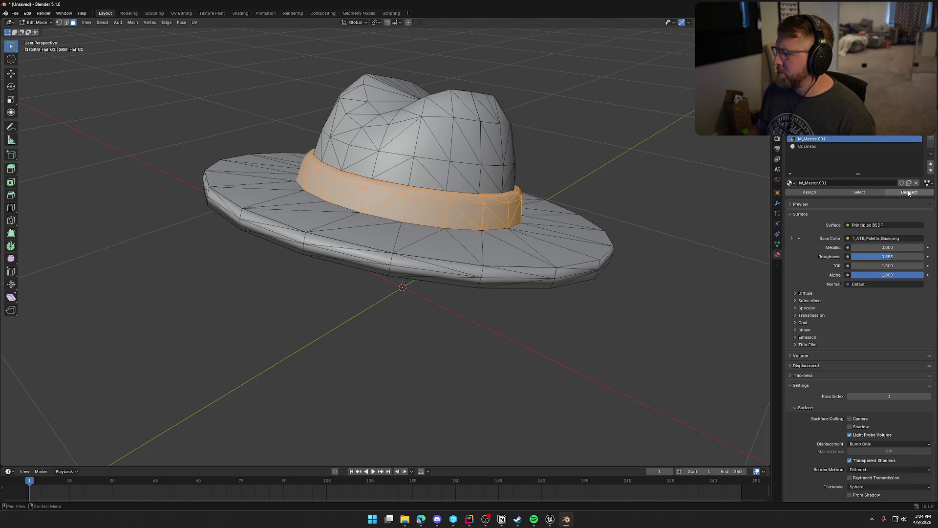
{"action": "key", "text": "alt+a"}
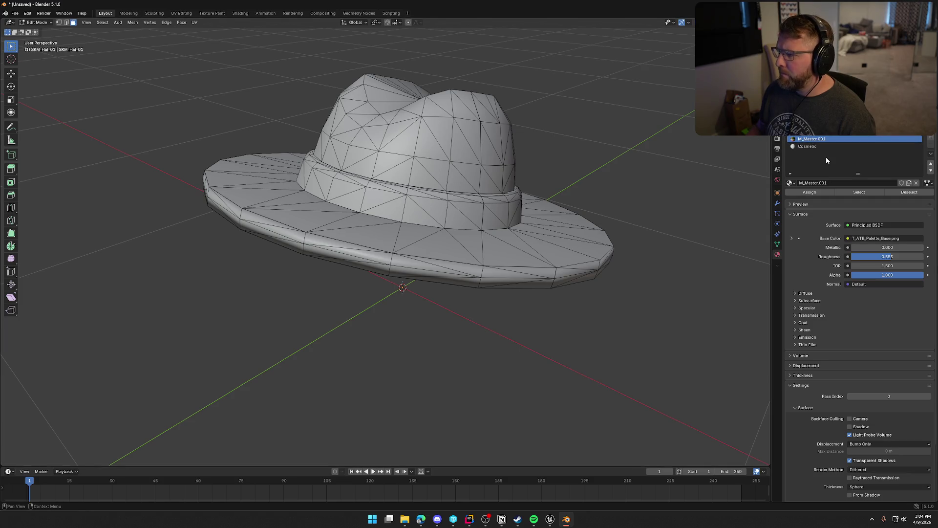
{"action": "left_click", "coordinate": [834, 183]}
{"action": "key", "text": "BackSpace"}
{"action": "key", "text": "BackSpace"}
{"action": "key", "text": "BackSpace"}
{"action": "key", "text": "Return"}
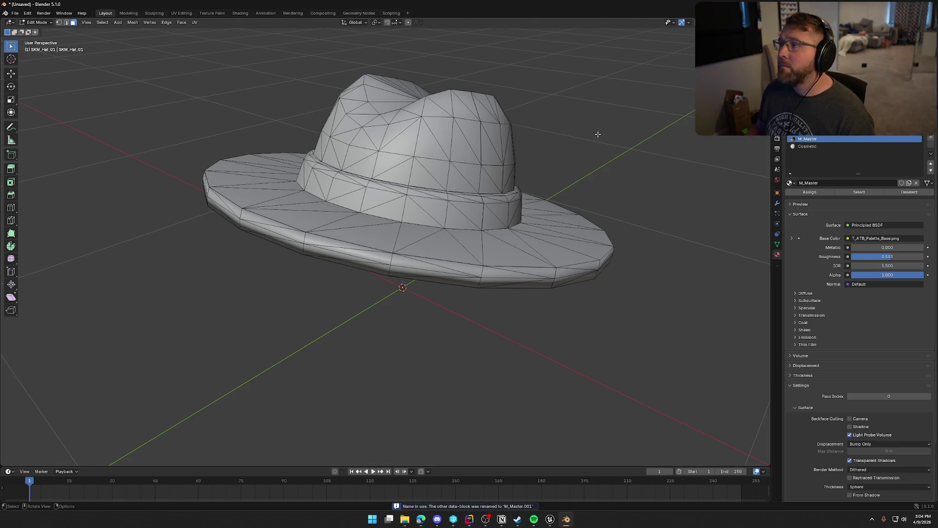
{"action": "mouse_move", "coordinate": [591, 153]}
{"action": "left_mouse_down"}
{"action": "mouse_move", "coordinate": [580, 82]}
{"action": "mouse_move", "coordinate": [578, 90]}
{"action": "left_mouse_up"}
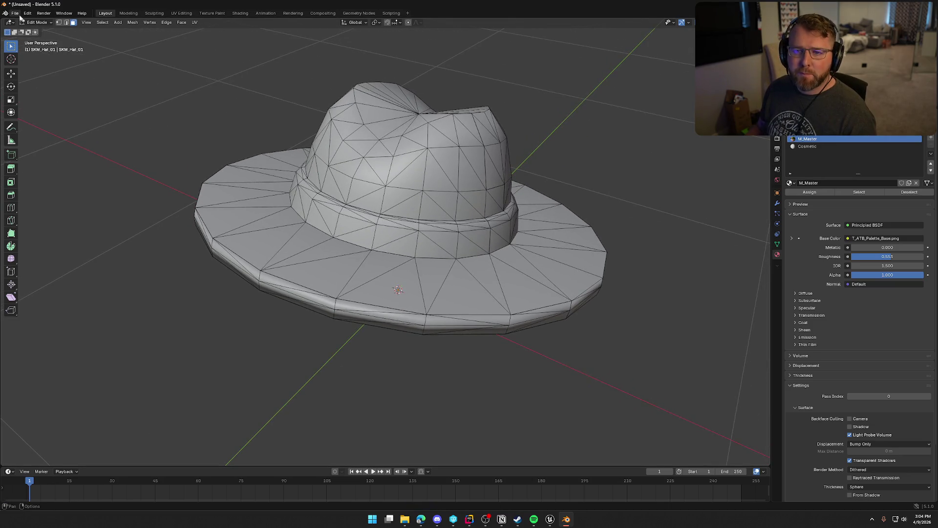
{"action": "key", "text": "a"}
{"action": "key", "text": "Tab"}
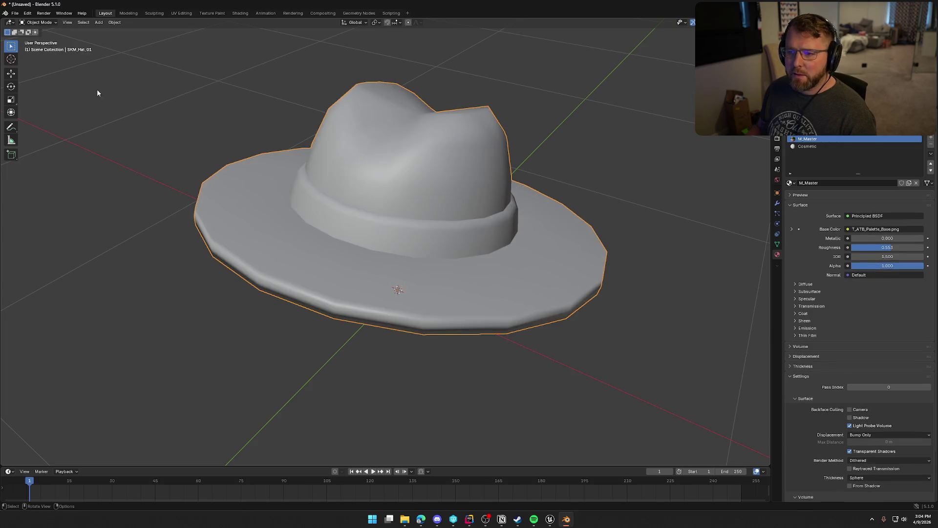
Step: Start an FBX export and browse to Art > ClothingAccessories > Hats, choosing SKM_Hat_01.FBX
{"action": "left_click", "coordinate": [14, 12]}
{"action": "mouse_move", "coordinate": [47, 125]}
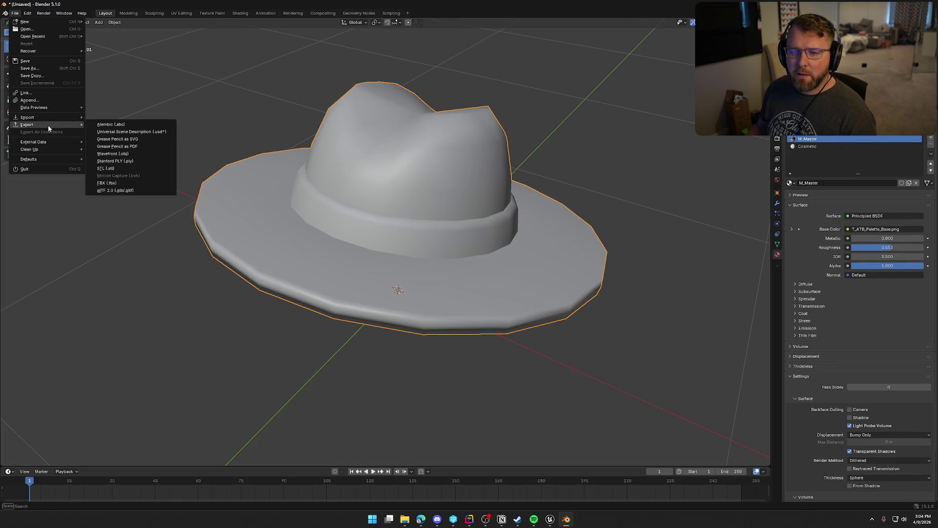
{"action": "left_click", "coordinate": [113, 183]}
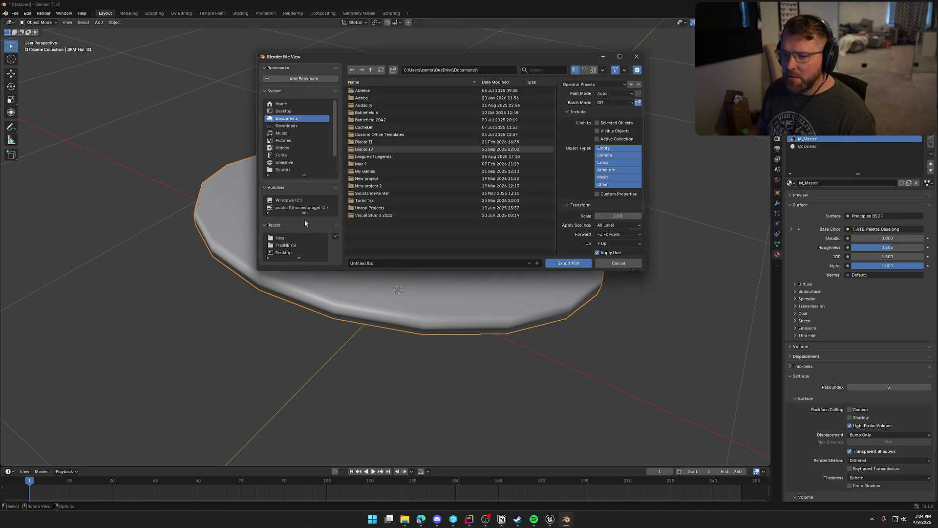
{"action": "left_click", "coordinate": [301, 208]}
{"action": "left_click", "coordinate": [374, 99]}
{"action": "double_click", "coordinate": [374, 100]}
{"action": "scroll", "coordinate": [418, 199], "scroll_direction": "down", "scroll_amount": 9}
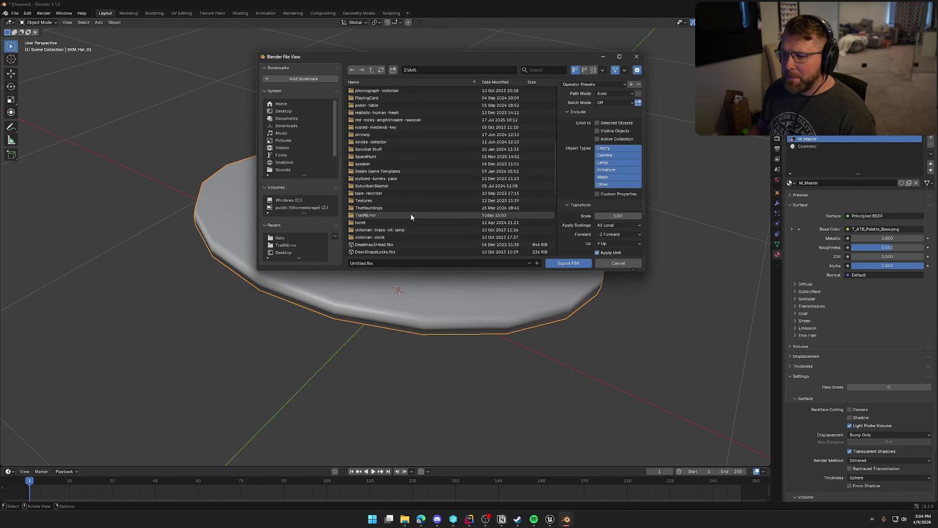
{"action": "left_click", "coordinate": [366, 157]}
{"action": "double_click", "coordinate": [365, 157]}
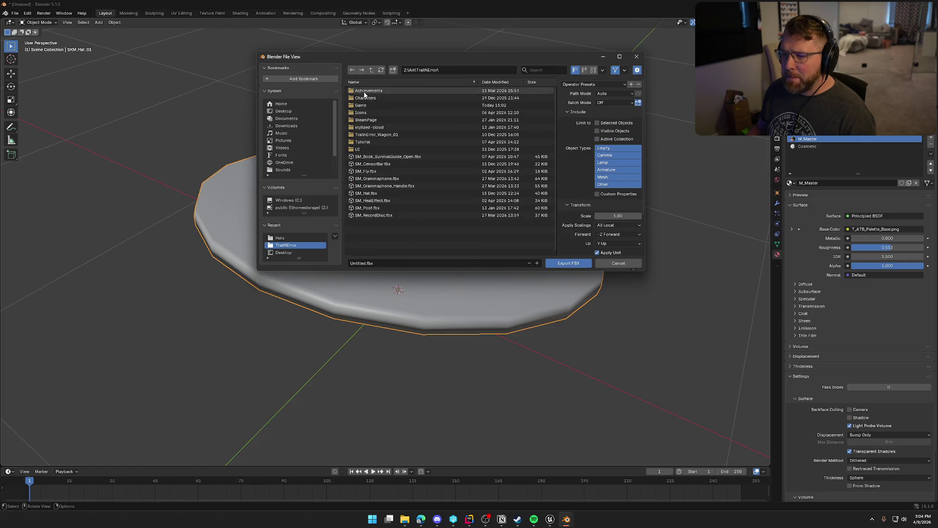
{"action": "double_click", "coordinate": [365, 104]}
{"action": "double_click", "coordinate": [358, 90]}
{"action": "double_click", "coordinate": [369, 90]}
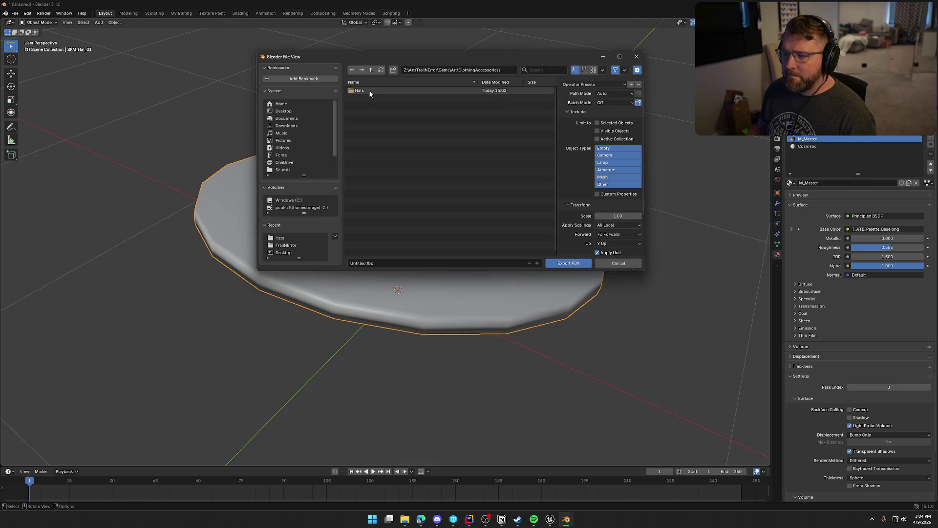
{"action": "double_click", "coordinate": [369, 90]}
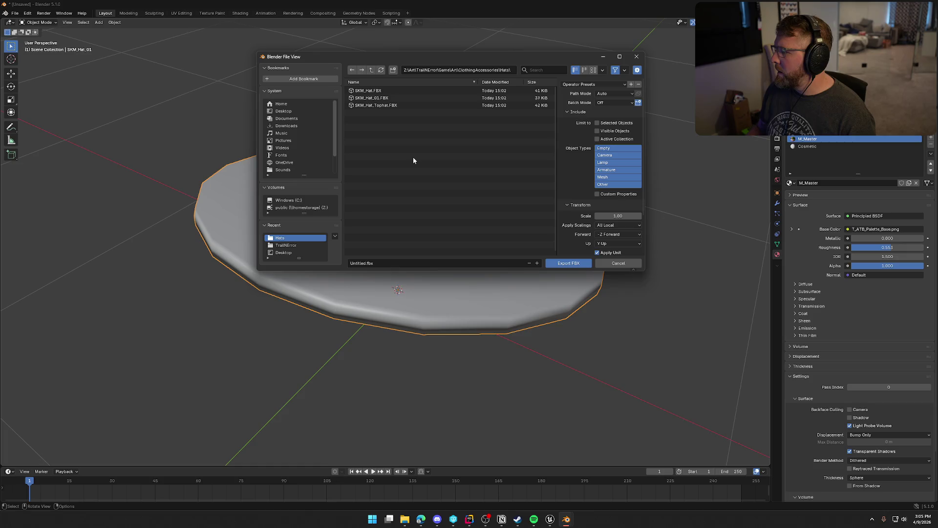
{"action": "left_click", "coordinate": [398, 99]}
Step: Export with All Local scaling, X Forward and Z Up, overwriting SKM_Hat_01.fbx
{"action": "scroll", "coordinate": [616, 200], "scroll_direction": "down", "scroll_amount": 2}
{"action": "left_click", "coordinate": [615, 196]}
{"action": "left_click", "coordinate": [614, 203]}
{"action": "left_click", "coordinate": [616, 205]}
{"action": "left_click", "coordinate": [616, 214]}
{"action": "left_click", "coordinate": [616, 214]}
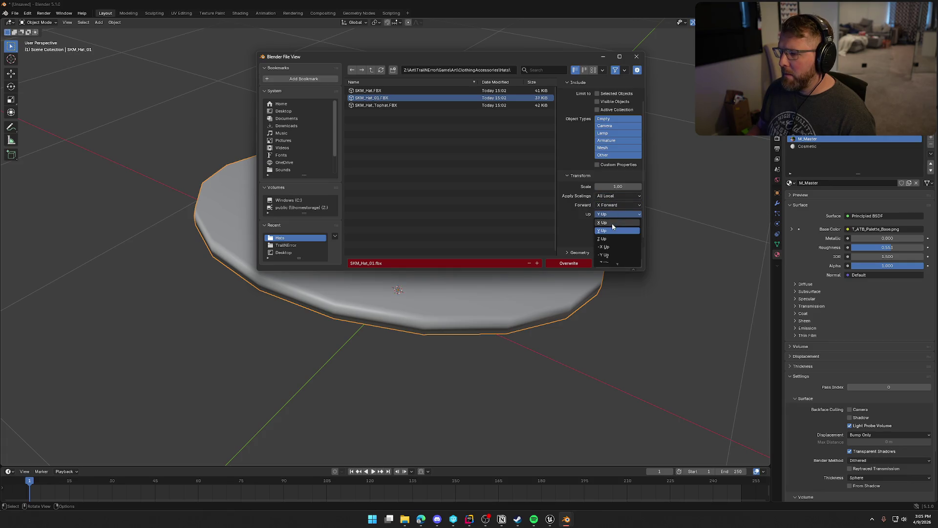
{"action": "left_click", "coordinate": [606, 238]}
{"action": "scroll", "coordinate": [589, 223], "scroll_direction": "down", "scroll_amount": 1}
{"action": "left_click", "coordinate": [567, 236]}
{"action": "scroll", "coordinate": [567, 229], "scroll_direction": "down", "scroll_amount": 4}
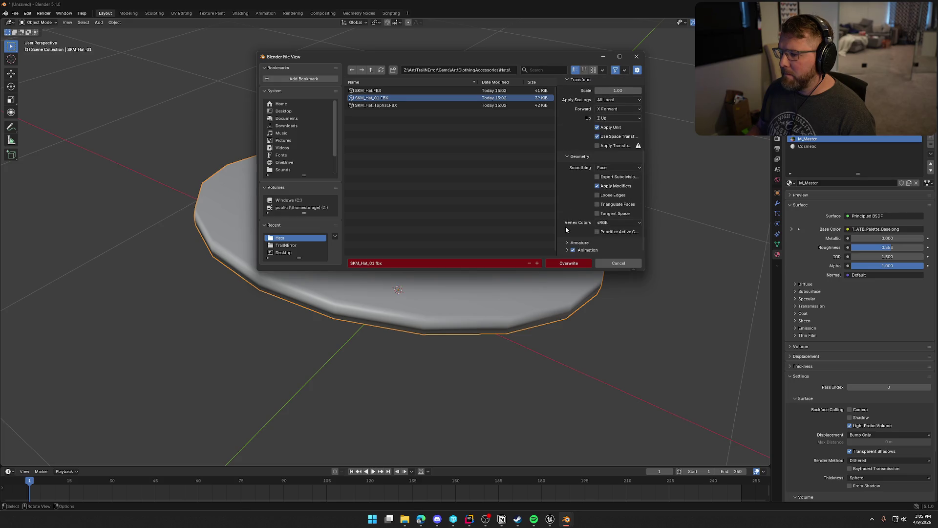
{"action": "left_click", "coordinate": [573, 243]}
{"action": "scroll", "coordinate": [569, 239], "scroll_direction": "down", "scroll_amount": 3}
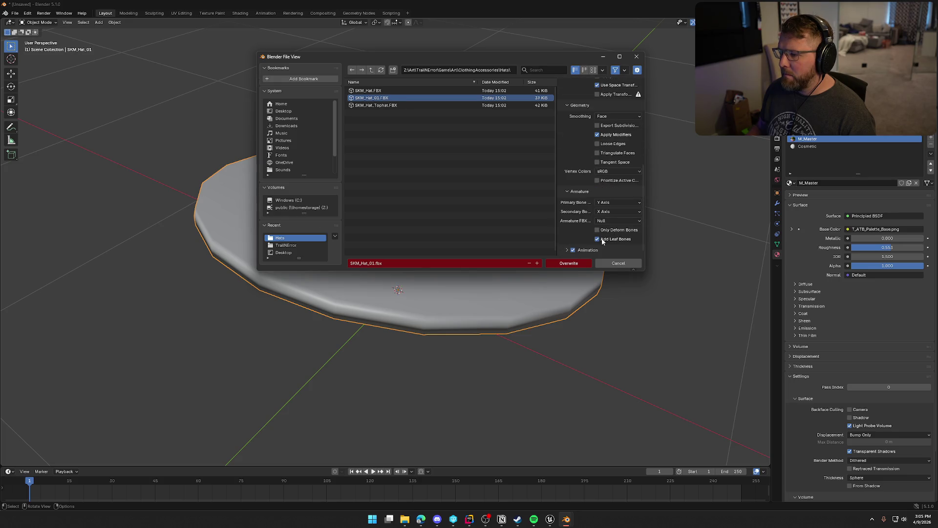
{"action": "left_click", "coordinate": [574, 265]}
Step: Reselect the hat and unhide the top hat and cowboy hat meshes
{"action": "left_click", "coordinate": [632, 167]}
{"action": "left_click", "coordinate": [497, 171]}
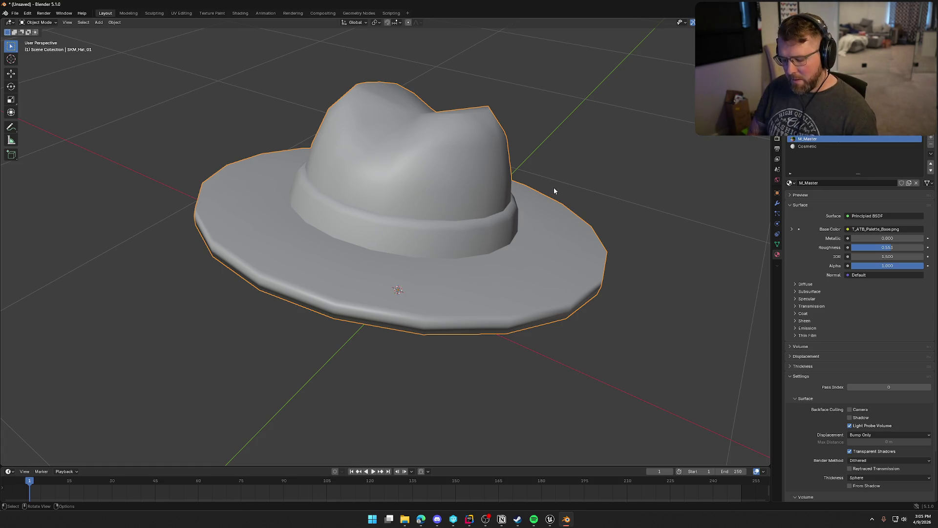
{"action": "key", "text": "alt+h"}
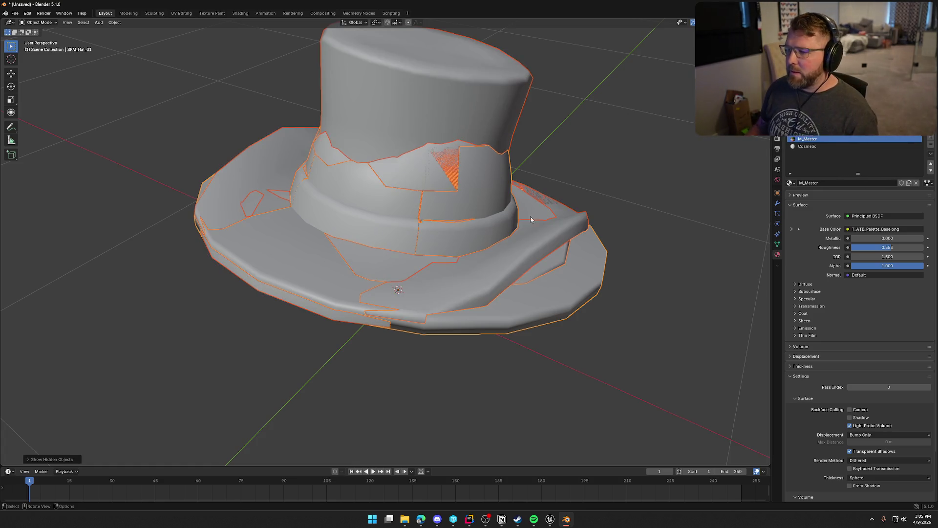
Step: Switch the top hat's material from M_Master.002 to M_Master and enter Edit Mode
{"action": "left_click", "coordinate": [553, 290]}
{"action": "key", "text": "h"}
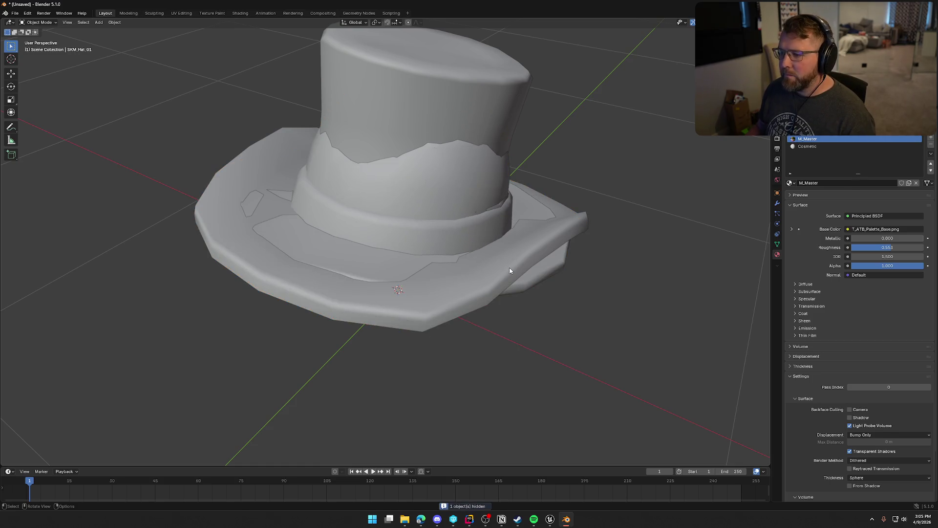
{"action": "key", "text": "ctrl+z"}
{"action": "key", "text": "ctrl+z"}
{"action": "key", "text": "KP_8"}
{"action": "key", "text": "KP_8"}
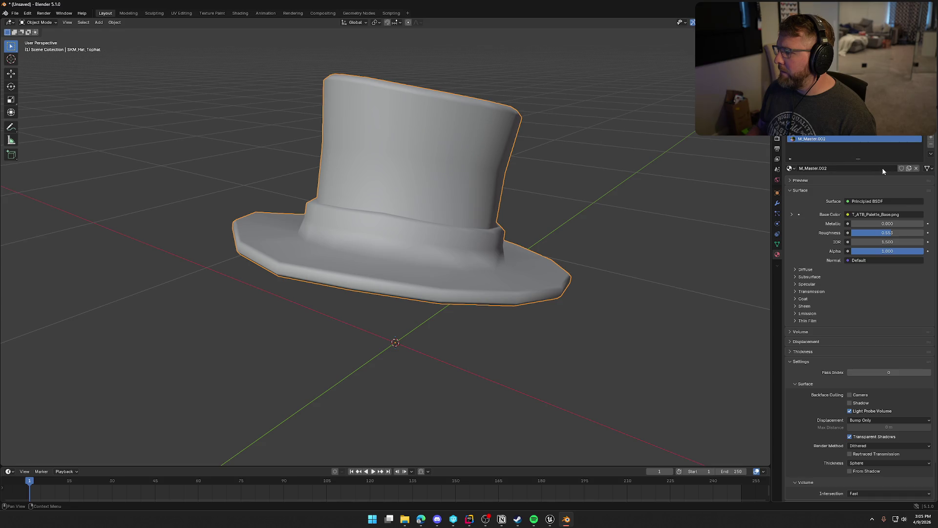
{"action": "left_click", "coordinate": [790, 168]}
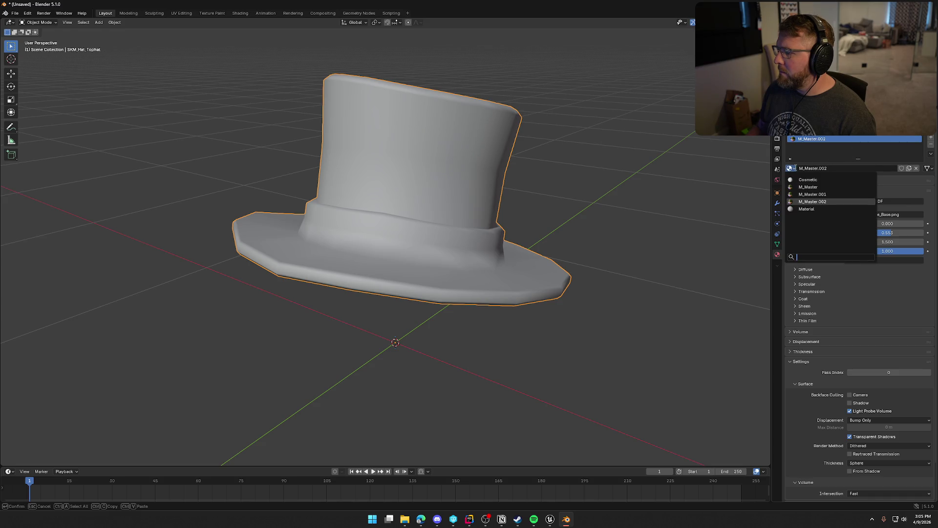
{"action": "left_click", "coordinate": [805, 187]}
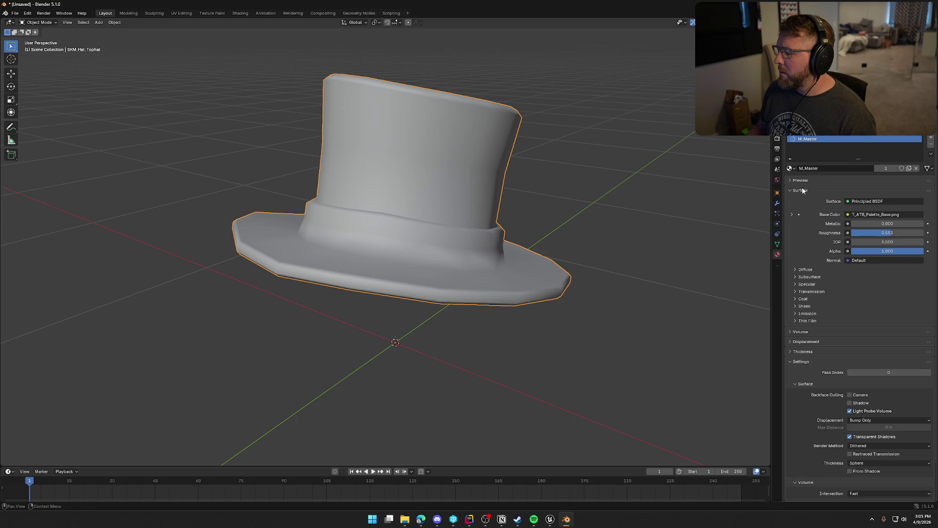
{"action": "left_click_drag", "start_coordinate": [591, 154], "coordinate": [582, 155]}
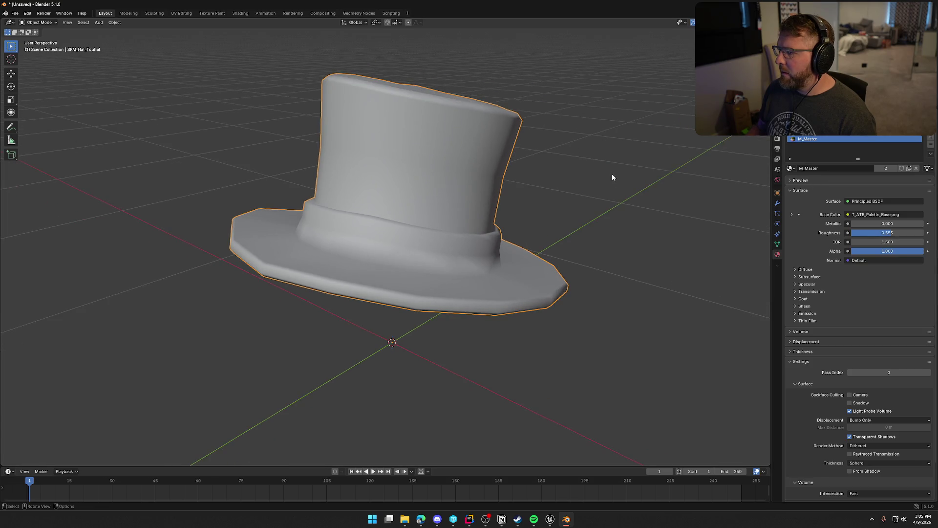
{"action": "key", "text": "Tab"}
{"action": "left_click_drag", "start_coordinate": [576, 199], "coordinate": [584, 206]}
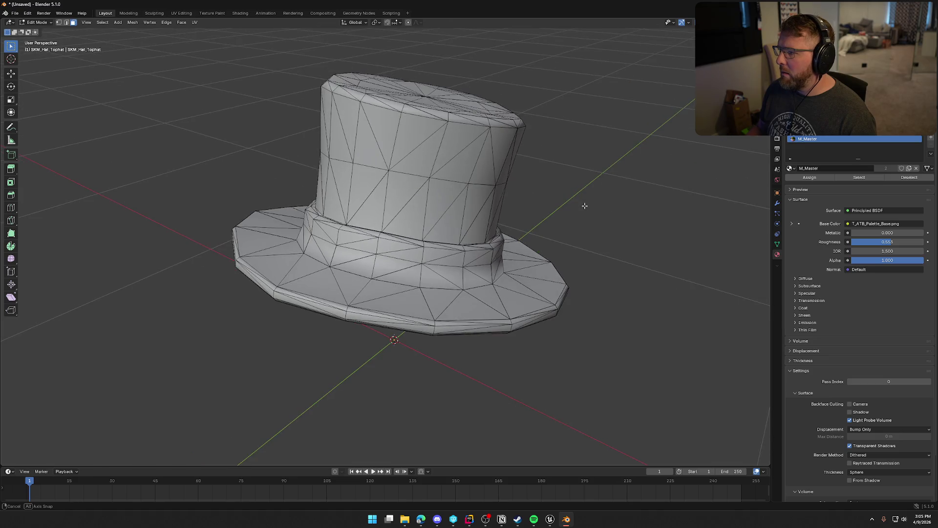
Step: Add a second material slot to the top hat holding the Cosmetic material
{"action": "left_click", "coordinate": [931, 140]}
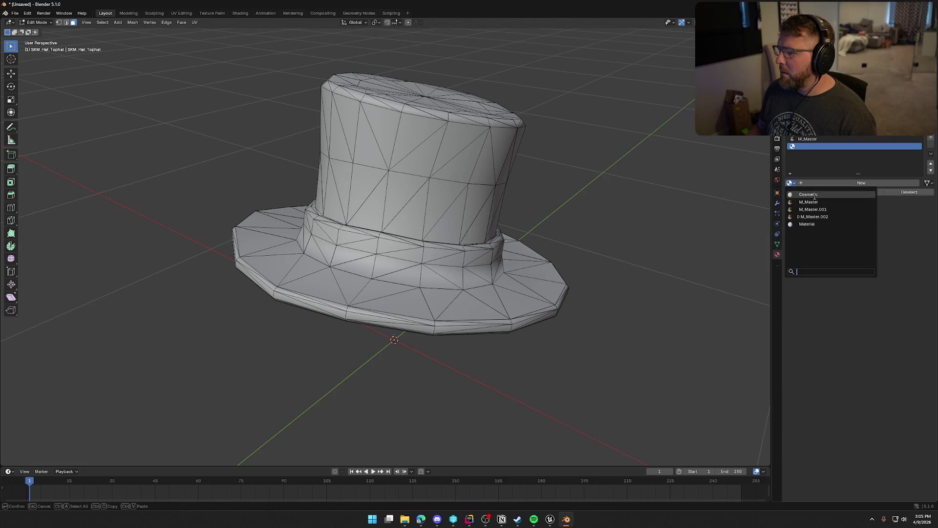
{"action": "left_click", "coordinate": [809, 194]}
{"action": "left_click_drag", "start_coordinate": [623, 228], "coordinate": [618, 214]}
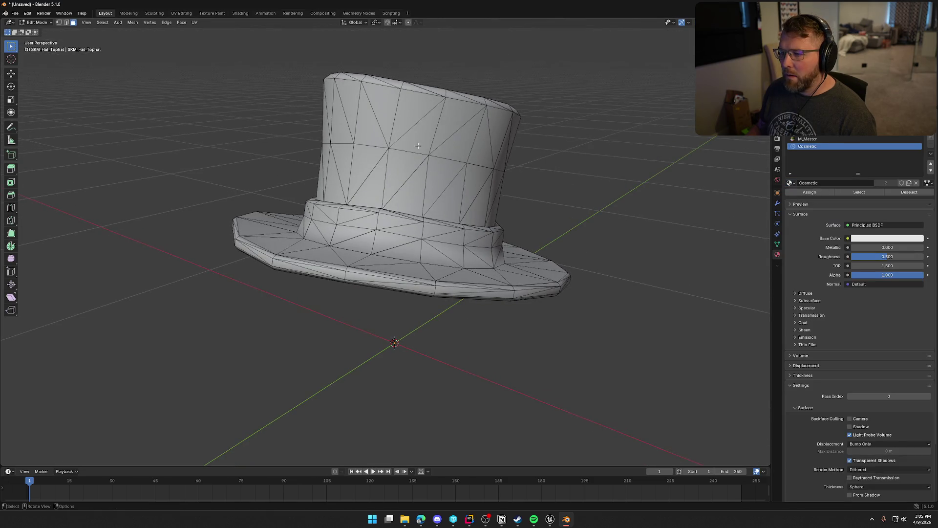
{"action": "left_click_drag", "start_coordinate": [471, 170], "coordinate": [462, 187]}
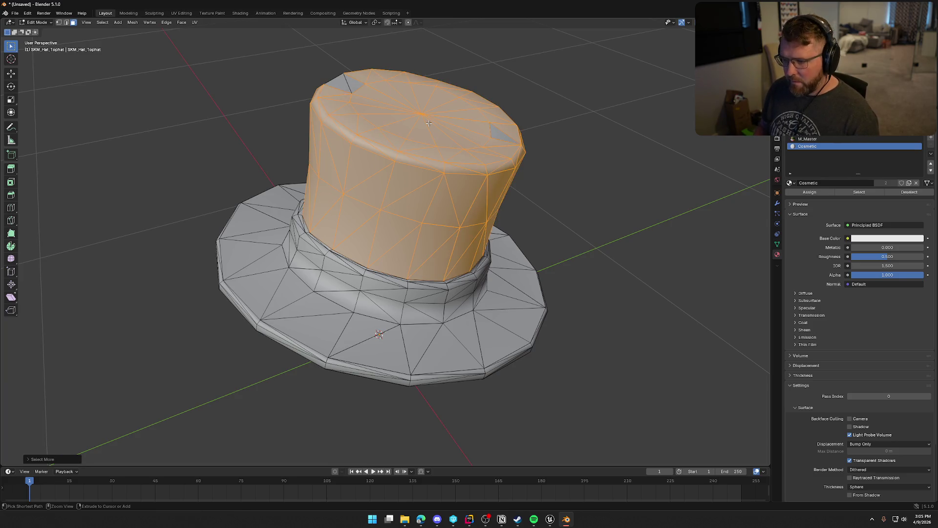
Step: Select the top hat's crown faces, including the remaining crown triangles
{"action": "left_click", "coordinate": [613, 201]}
{"action": "mouse_move", "coordinate": [599, 195]}
{"action": "left_mouse_down"}
{"action": "mouse_move", "coordinate": [576, 192]}
{"action": "mouse_move", "coordinate": [571, 256]}
{"action": "left_mouse_up"}
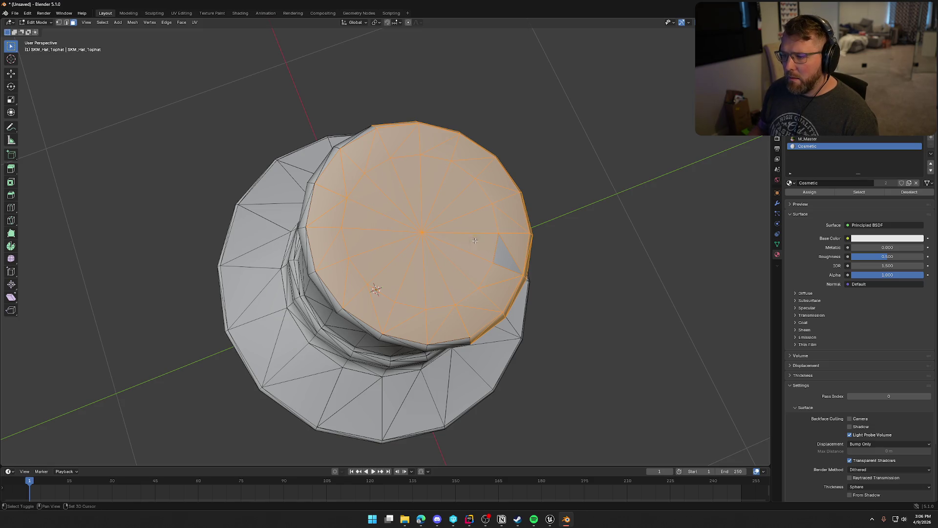
{"action": "mouse_move", "coordinate": [477, 288]}
{"action": "left_mouse_down"}
{"action": "mouse_move", "coordinate": [276, 243]}
{"action": "mouse_move", "coordinate": [294, 203]}
{"action": "left_mouse_up"}
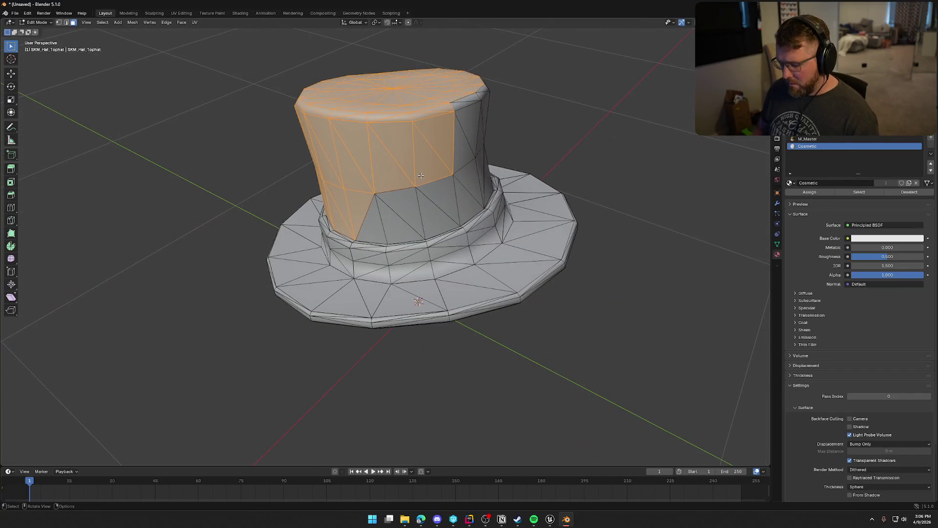
{"action": "left_click_drag", "start_coordinate": [415, 201], "coordinate": [621, 181]}
{"action": "left_click_drag", "start_coordinate": [405, 186], "coordinate": [406, 187]}
{"action": "mouse_move", "coordinate": [406, 187]}
{"action": "left_mouse_down"}
{"action": "mouse_move", "coordinate": [466, 239]}
{"action": "mouse_move", "coordinate": [541, 224]}
{"action": "mouse_move", "coordinate": [513, 264]}
{"action": "mouse_move", "coordinate": [503, 247]}
{"action": "left_mouse_up"}
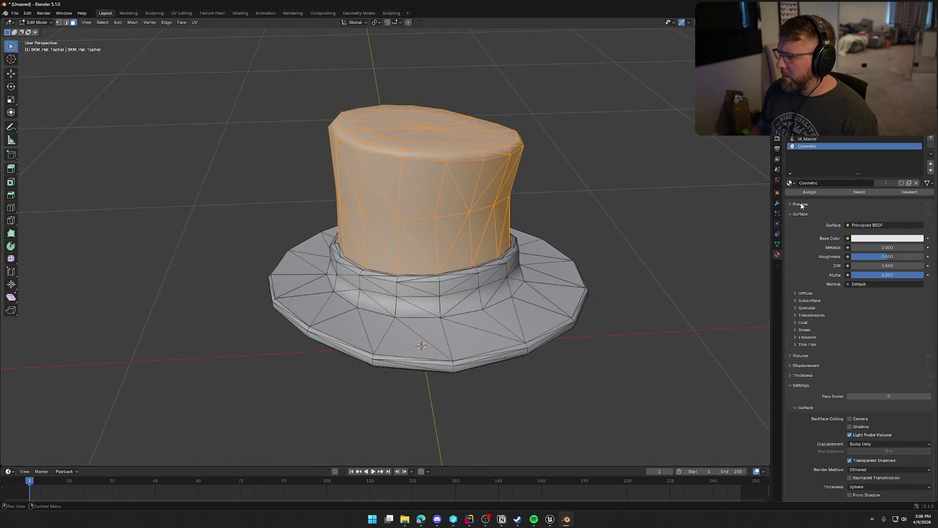
{"action": "left_click", "coordinate": [629, 253]}
{"action": "left_click_drag", "start_coordinate": [626, 266], "coordinate": [490, 285]}
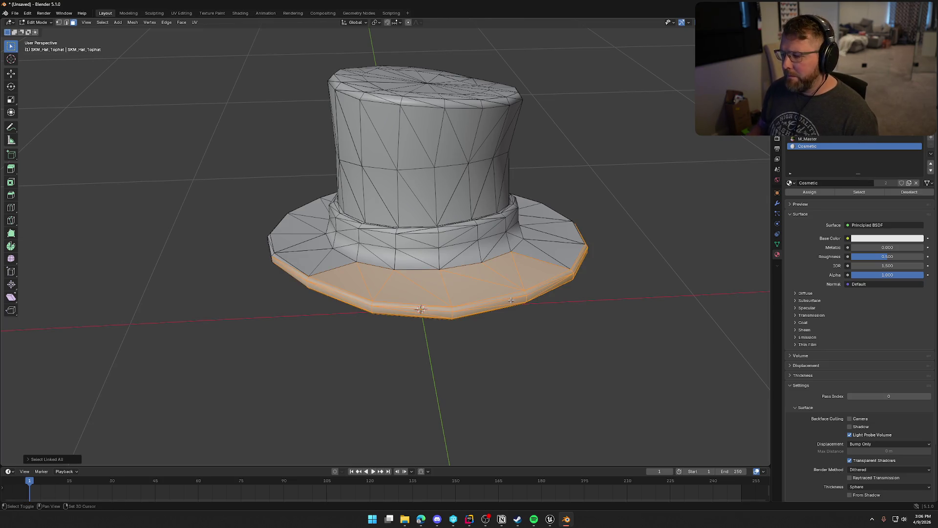
Step: Select the top hat's brim faces, including the underside and brim edge faces
{"action": "scroll", "coordinate": [510, 299], "scroll_direction": "up", "scroll_amount": 10}
{"action": "scroll", "coordinate": [511, 300], "scroll_direction": "down", "scroll_amount": 10}
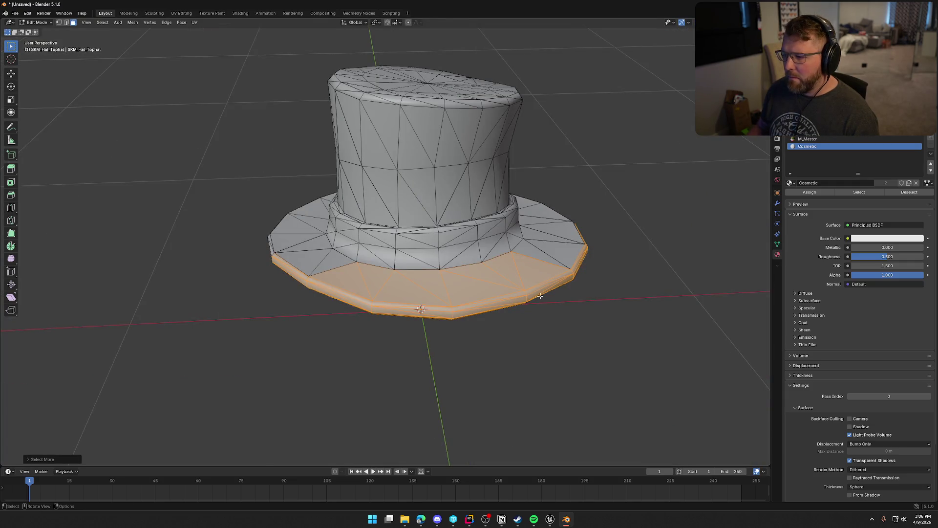
{"action": "mouse_move", "coordinate": [647, 315]}
{"action": "left_mouse_down"}
{"action": "mouse_move", "coordinate": [582, 339]}
{"action": "mouse_move", "coordinate": [584, 236]}
{"action": "mouse_move", "coordinate": [487, 219]}
{"action": "left_mouse_up"}
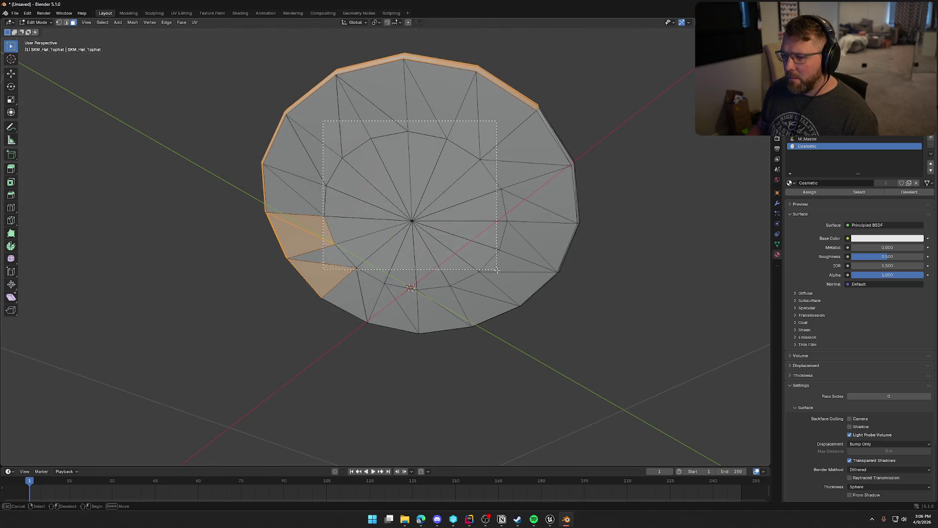
{"action": "left_click_drag", "start_coordinate": [520, 288], "coordinate": [520, 289]}
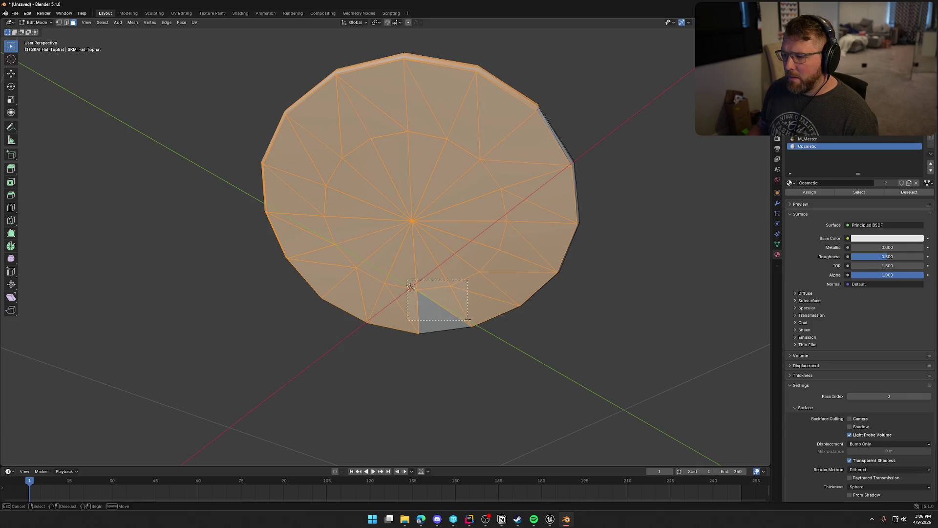
{"action": "left_click_drag", "start_coordinate": [503, 208], "coordinate": [469, 290]}
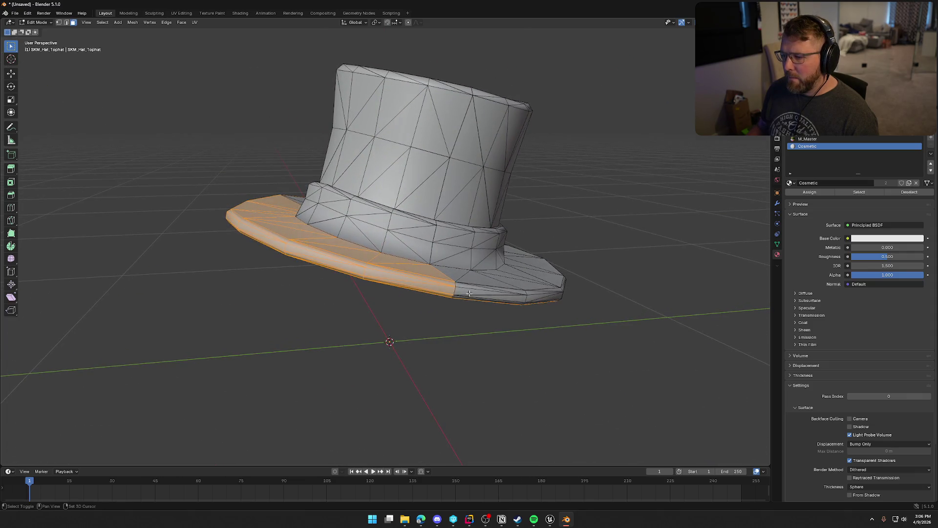
{"action": "left_click_drag", "start_coordinate": [585, 304], "coordinate": [300, 370]}
{"action": "left_click_drag", "start_coordinate": [224, 339], "coordinate": [489, 420]}
{"action": "left_click_drag", "start_coordinate": [515, 356], "coordinate": [523, 354]}
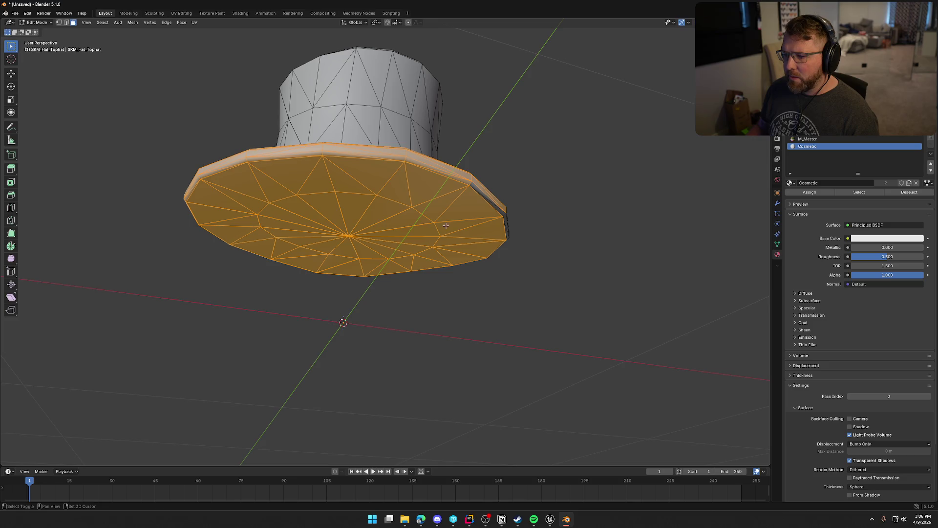
{"action": "left_click_drag", "start_coordinate": [492, 187], "coordinate": [595, 347]}
{"action": "mouse_move", "coordinate": [538, 262]}
{"action": "left_mouse_down"}
{"action": "mouse_move", "coordinate": [545, 215]}
{"action": "mouse_move", "coordinate": [472, 277]}
{"action": "mouse_move", "coordinate": [453, 321]}
{"action": "mouse_move", "coordinate": [488, 336]}
{"action": "mouse_move", "coordinate": [415, 307]}
{"action": "left_mouse_up"}
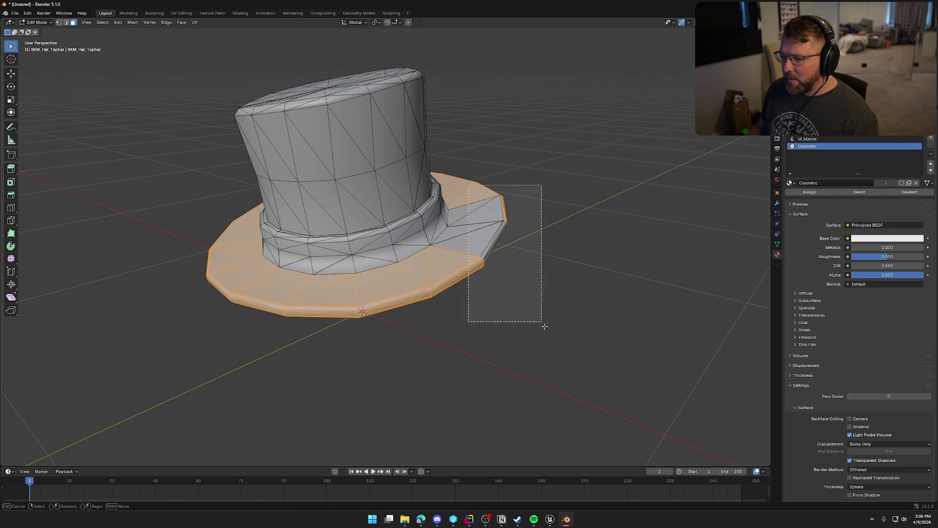
{"action": "left_click_drag", "start_coordinate": [551, 313], "coordinate": [536, 283]}
{"action": "mouse_move", "coordinate": [411, 276]}
{"action": "left_mouse_down"}
{"action": "mouse_move", "coordinate": [337, 294]}
{"action": "mouse_move", "coordinate": [476, 337]}
{"action": "mouse_move", "coordinate": [541, 319]}
{"action": "mouse_move", "coordinate": [694, 311]}
{"action": "mouse_move", "coordinate": [660, 337]}
{"action": "mouse_move", "coordinate": [623, 272]}
{"action": "mouse_move", "coordinate": [732, 282]}
{"action": "left_mouse_up"}
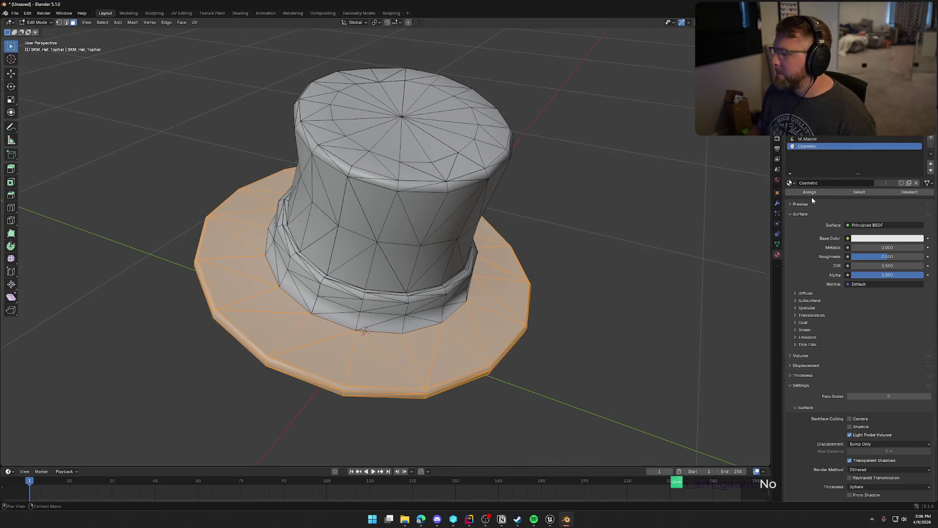
Step: Check which faces use the Cosmetic material, then return the top hat to Object Mode
{"action": "left_click", "coordinate": [617, 275]}
{"action": "left_click", "coordinate": [850, 192]}
{"action": "mouse_move", "coordinate": [709, 274]}
{"action": "left_mouse_down"}
{"action": "mouse_move", "coordinate": [656, 289]}
{"action": "mouse_move", "coordinate": [542, 264]}
{"action": "mouse_move", "coordinate": [383, 297]}
{"action": "mouse_move", "coordinate": [431, 278]}
{"action": "mouse_move", "coordinate": [544, 321]}
{"action": "mouse_move", "coordinate": [400, 284]}
{"action": "mouse_move", "coordinate": [555, 278]}
{"action": "mouse_move", "coordinate": [383, 310]}
{"action": "mouse_move", "coordinate": [507, 325]}
{"action": "mouse_move", "coordinate": [479, 323]}
{"action": "left_mouse_up"}
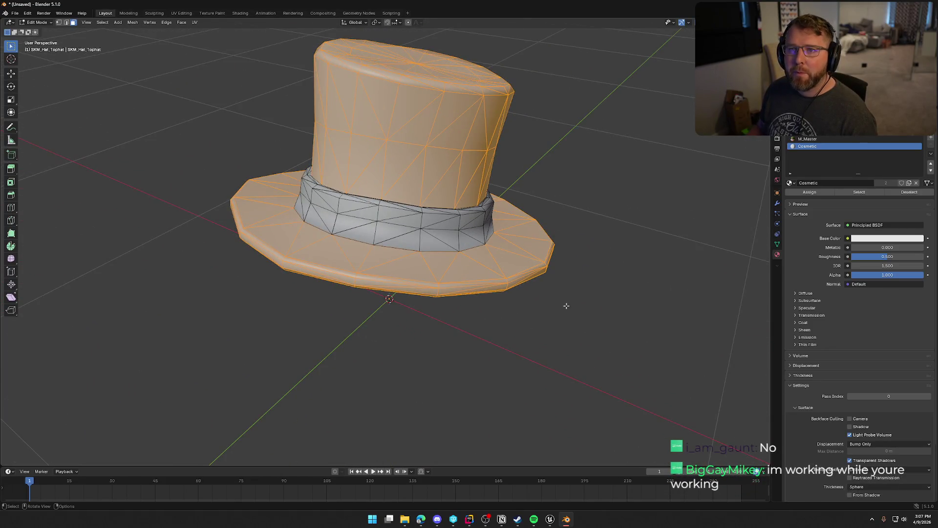
{"action": "key", "text": "Tab"}
Step: Export the top hat as FBX, overwriting SKM_Hat_Tophat.fbx
{"action": "left_click", "coordinate": [16, 13]}
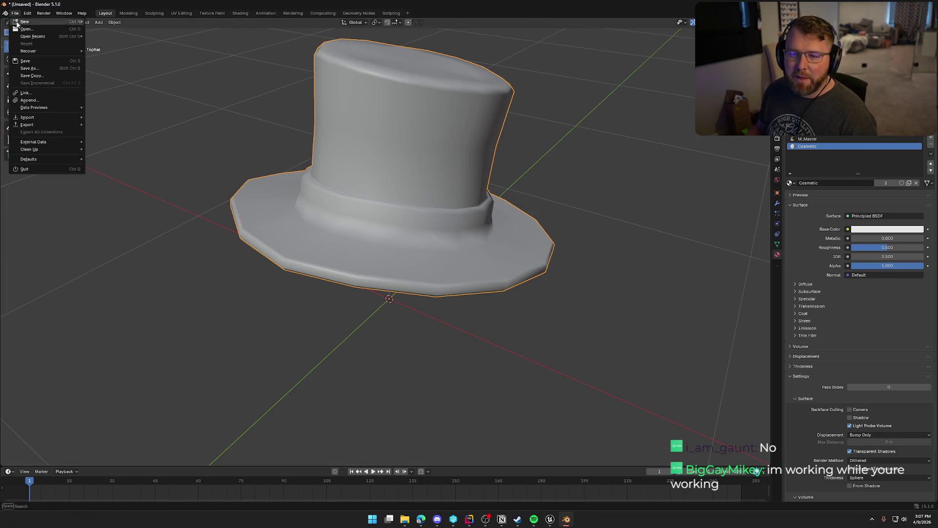
{"action": "mouse_move", "coordinate": [52, 122]}
{"action": "left_click", "coordinate": [136, 182]}
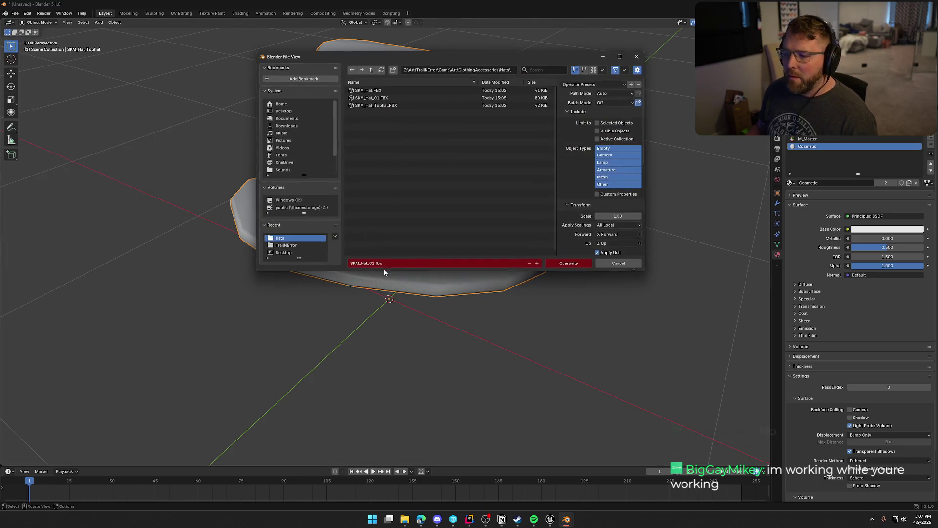
{"action": "left_click", "coordinate": [376, 105]}
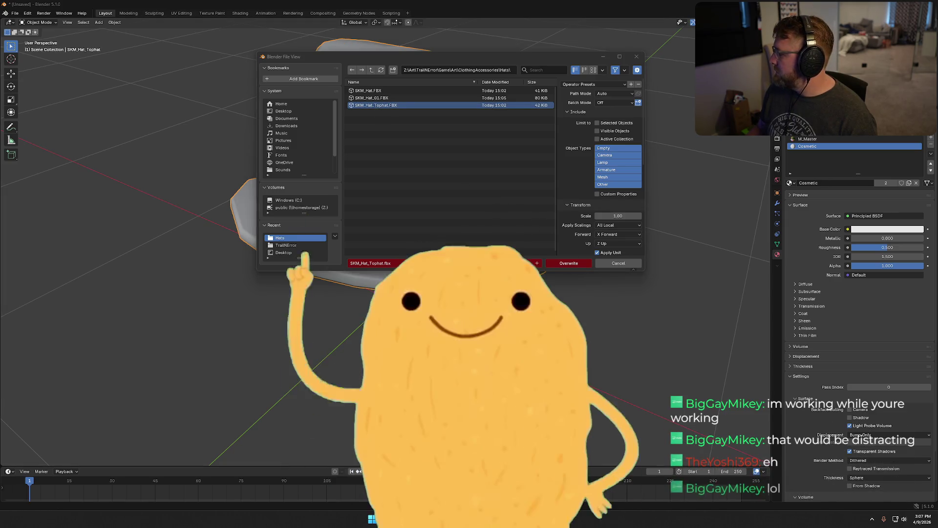
{"action": "scroll", "coordinate": [574, 239], "scroll_direction": "down", "scroll_amount": 5}
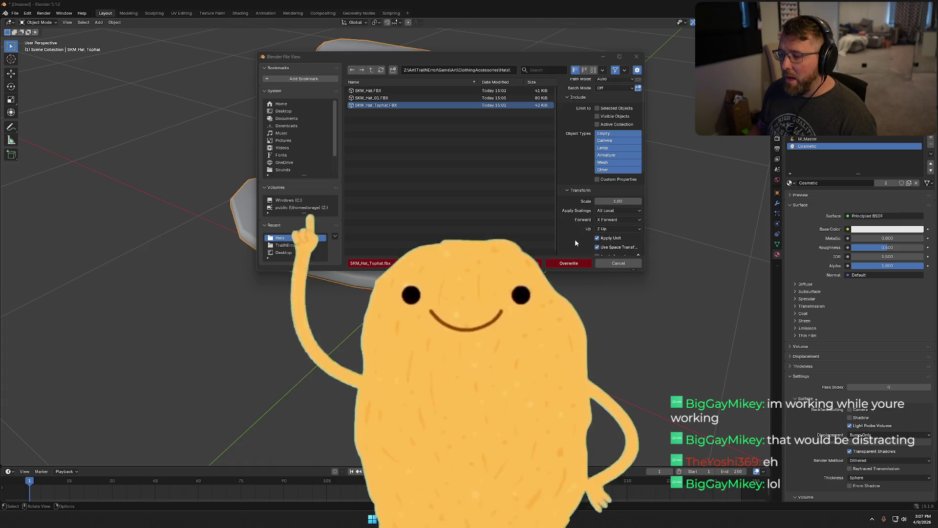
{"action": "scroll", "coordinate": [575, 243], "scroll_direction": "down", "scroll_amount": 5}
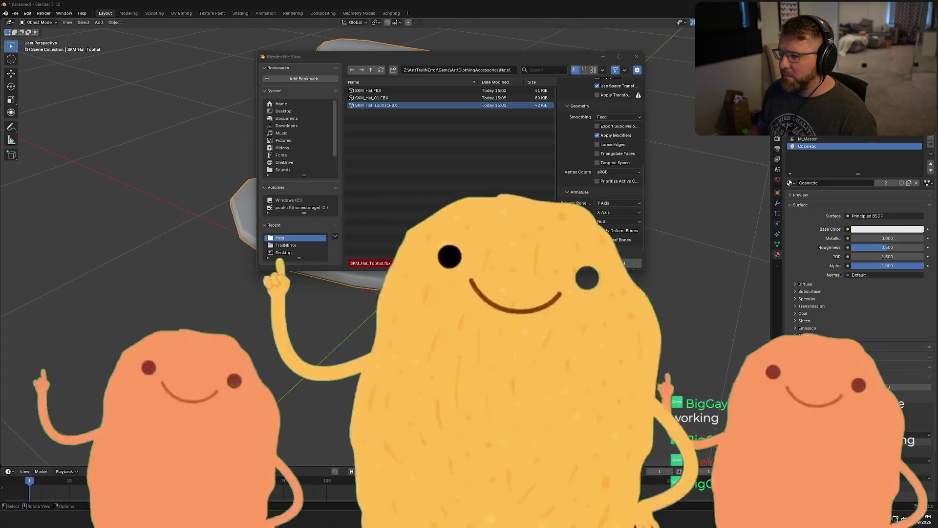
{"action": "left_click", "coordinate": [611, 263]}
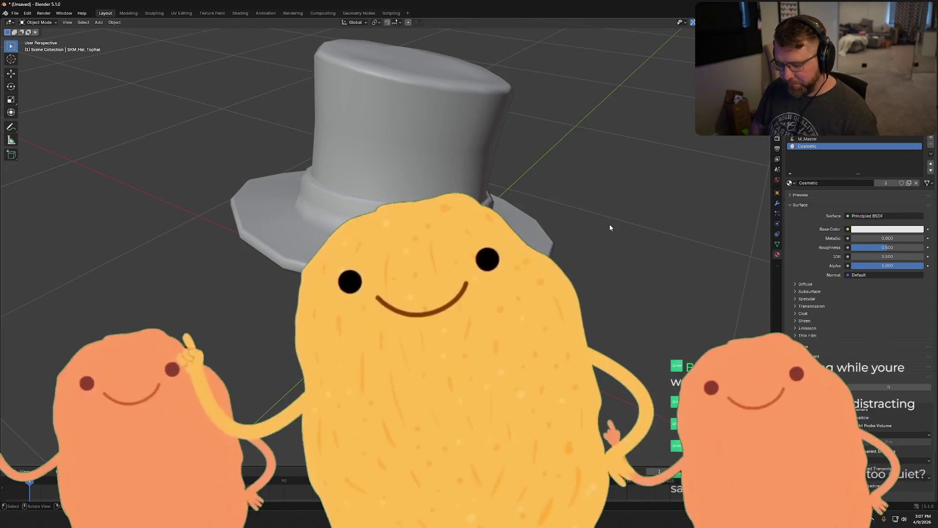
Step: Hide the top hat so only the cowboy hat SKM_Hat remains, and browse its materials
{"action": "left_click", "coordinate": [454, 95]}
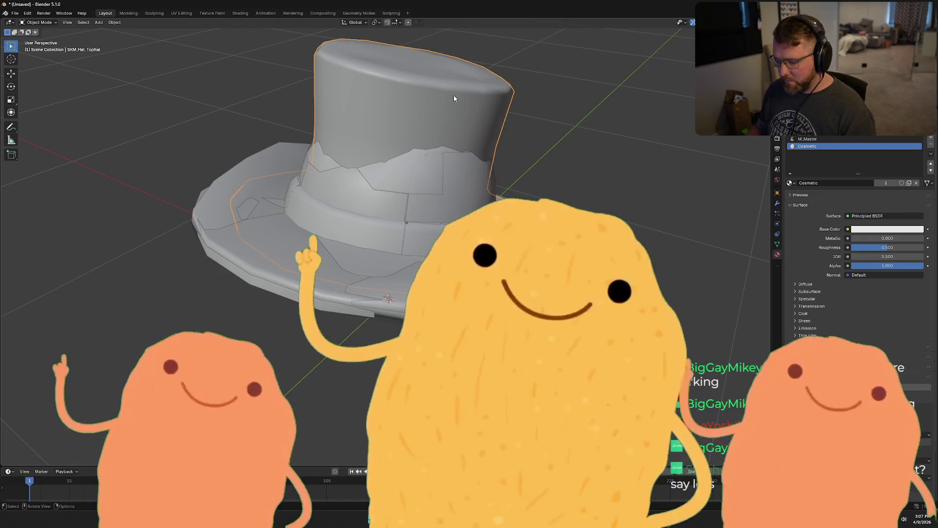
{"action": "key", "text": "Delete"}
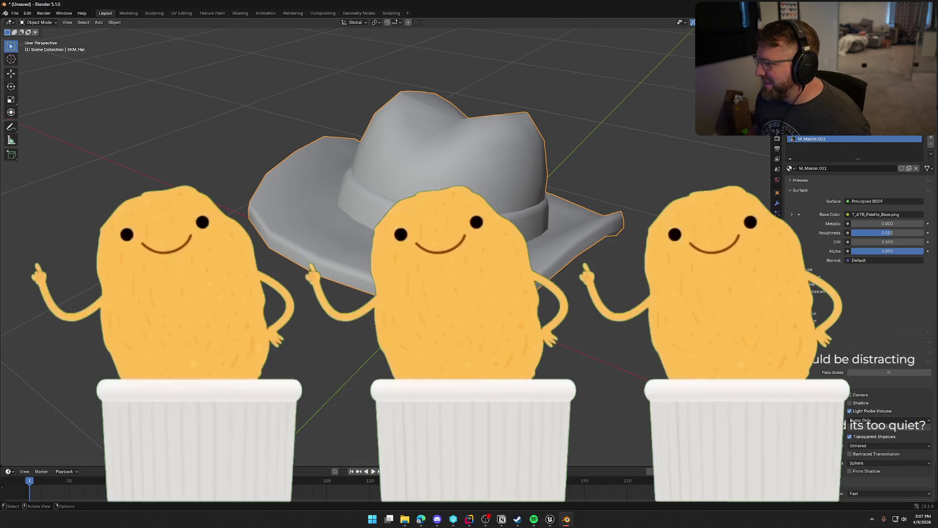
{"action": "left_click", "coordinate": [790, 168]}
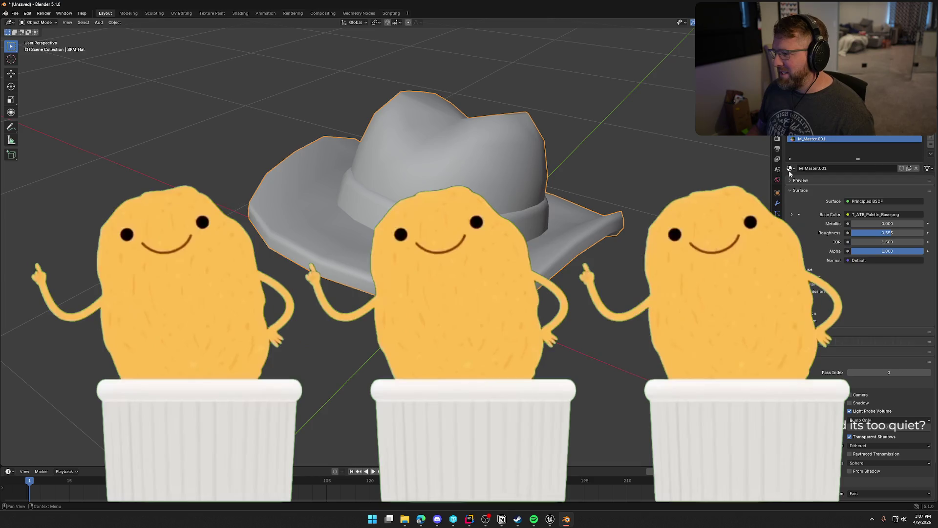
Step: Replace the cowboy hat's M_Master.001 with M_Master and add a second slot using Cosmetic
{"action": "left_click", "coordinate": [811, 187]}
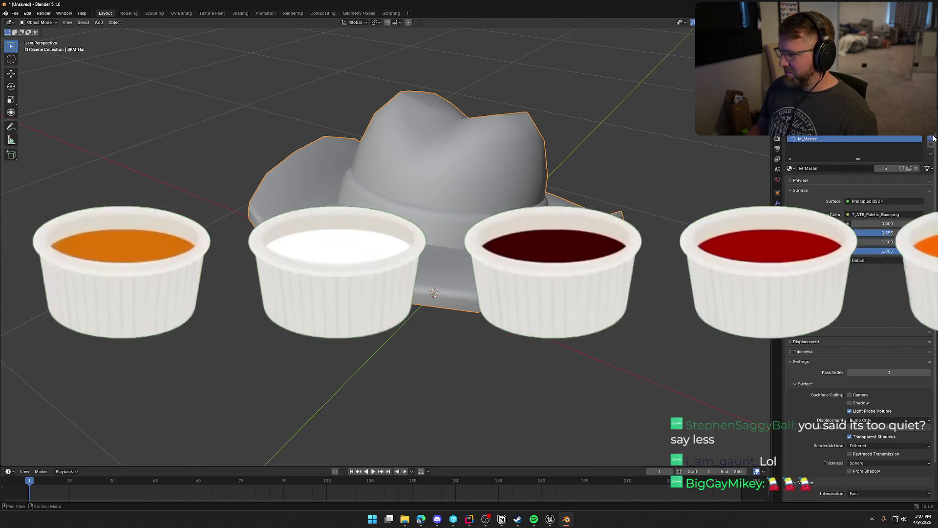
{"action": "left_click", "coordinate": [930, 139]}
{"action": "left_click", "coordinate": [790, 183]}
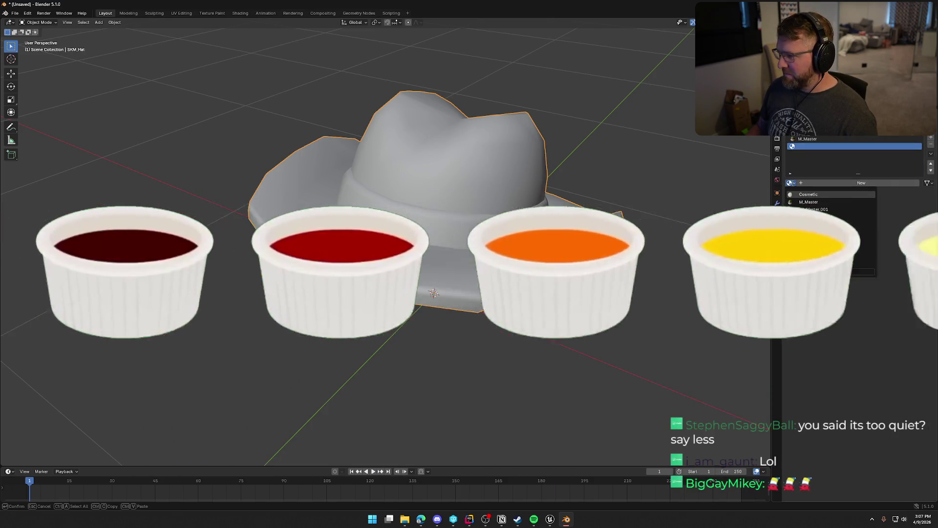
{"action": "left_click", "coordinate": [811, 194]}
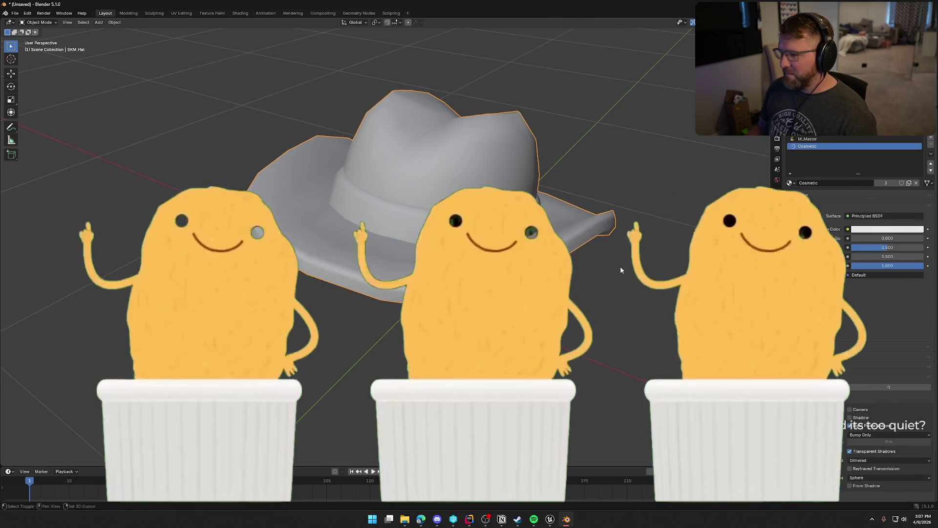
{"action": "left_click_drag", "start_coordinate": [622, 259], "coordinate": [612, 264]}
{"action": "left_click", "coordinate": [615, 280]}
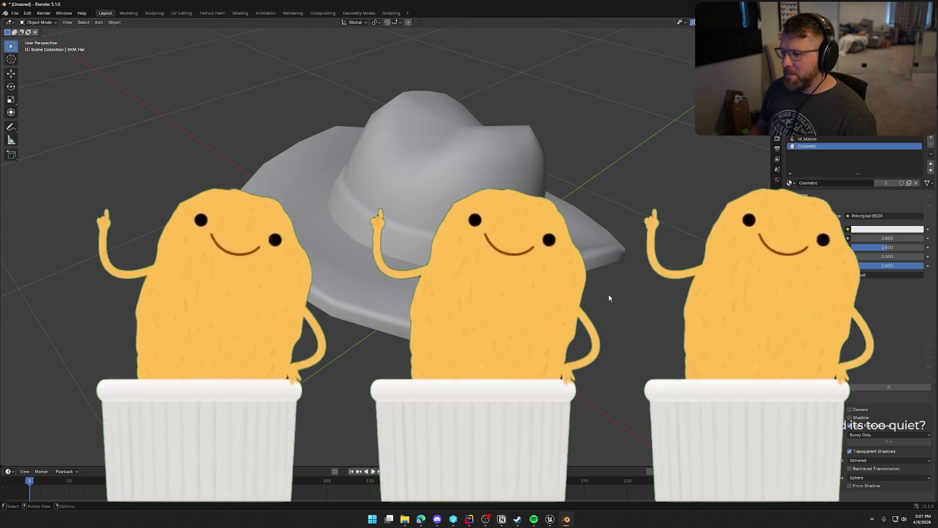
Step: In Edit Mode, select the cowboy hat's connected crown and brim faces
{"action": "key", "text": "Tab"}
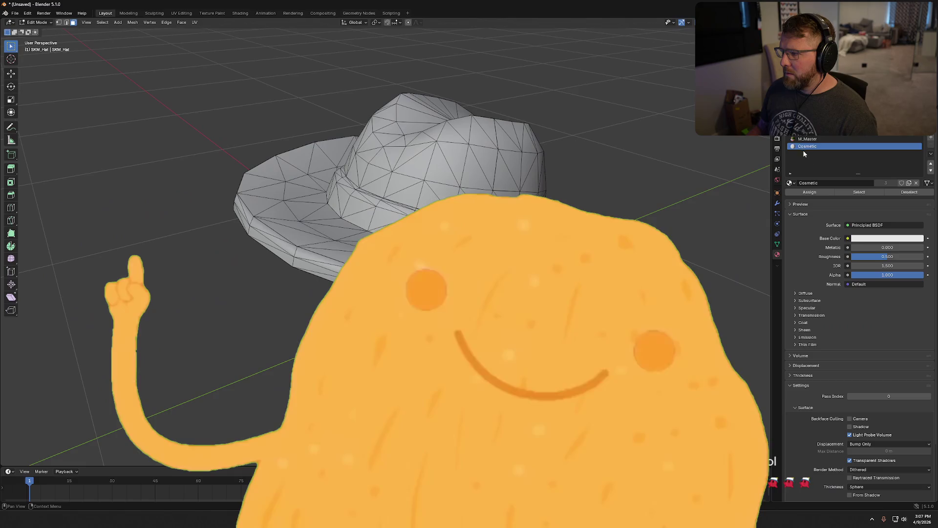
{"action": "left_click", "coordinate": [811, 140]}
{"action": "left_click", "coordinate": [854, 193]}
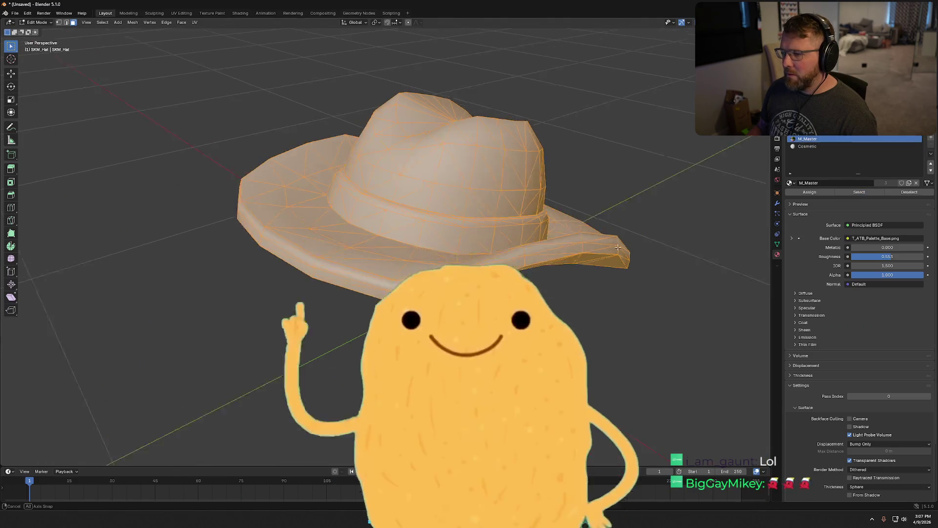
{"action": "left_click", "coordinate": [713, 237]}
{"action": "left_click_drag", "start_coordinate": [645, 266], "coordinate": [636, 318]}
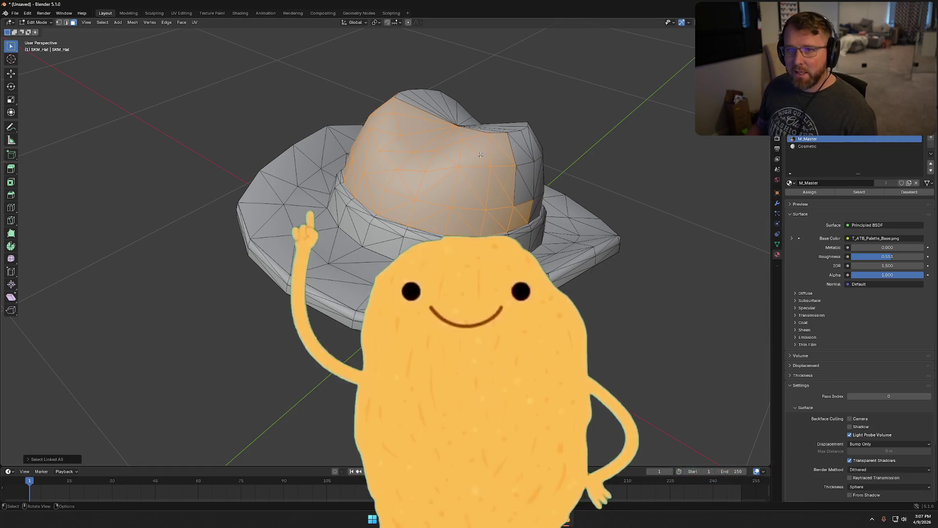
{"action": "key", "text": "ctrl+l"}
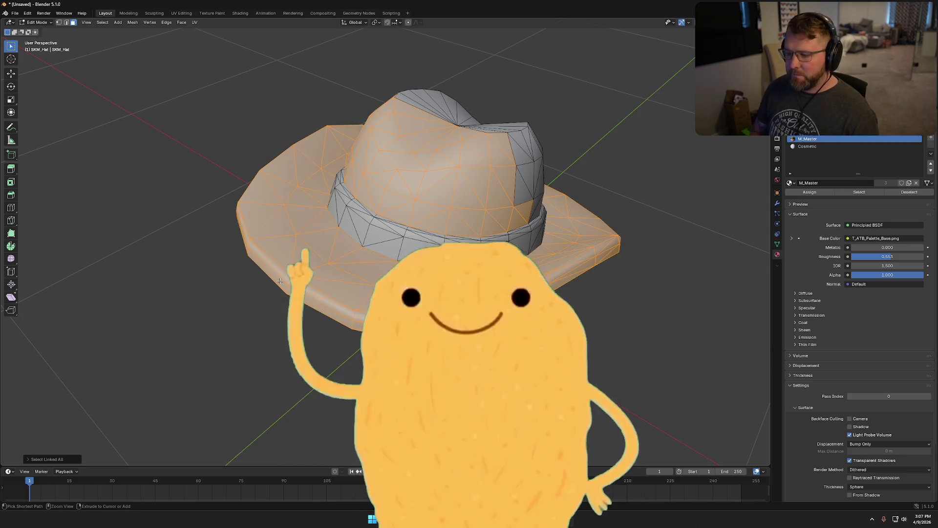
{"action": "mouse_move", "coordinate": [635, 317]}
{"action": "left_mouse_down"}
{"action": "mouse_move", "coordinate": [615, 293]}
{"action": "mouse_move", "coordinate": [611, 259]}
{"action": "mouse_move", "coordinate": [576, 254]}
{"action": "left_mouse_up"}
{"action": "mouse_move", "coordinate": [415, 161]}
{"action": "left_mouse_down"}
{"action": "mouse_move", "coordinate": [326, 175]}
{"action": "mouse_move", "coordinate": [320, 151]}
{"action": "mouse_move", "coordinate": [380, 247]}
{"action": "mouse_move", "coordinate": [441, 220]}
{"action": "left_mouse_up"}
{"action": "left_click_drag", "start_coordinate": [373, 189], "coordinate": [575, 218]}
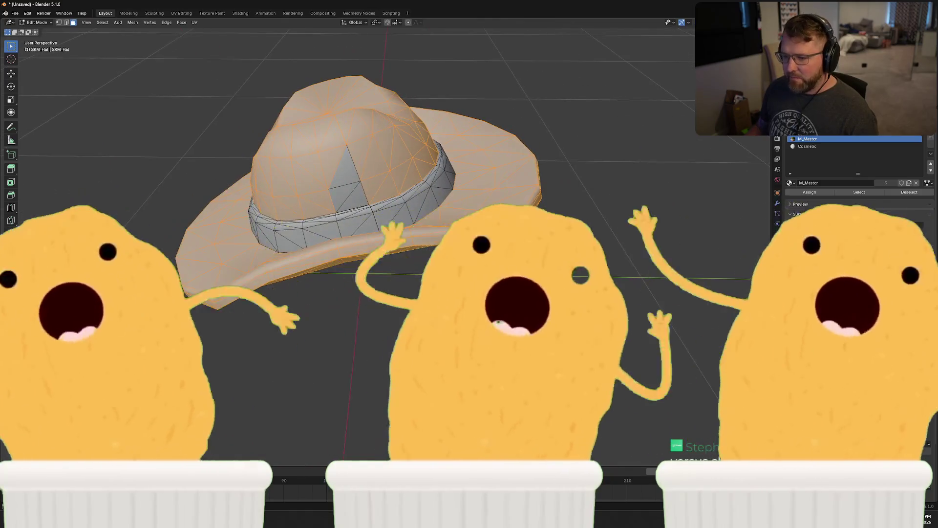
{"action": "left_click_drag", "start_coordinate": [366, 195], "coordinate": [719, 196]}
Step: Check the faces on the Cosmetic and M_Master slots, then return to Object Mode
{"action": "left_click", "coordinate": [830, 146]}
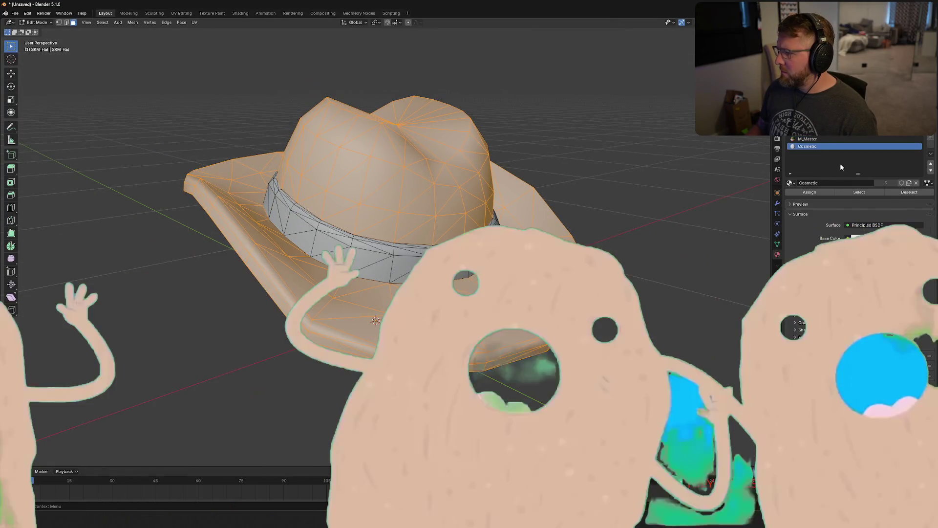
{"action": "key", "text": "alt+a"}
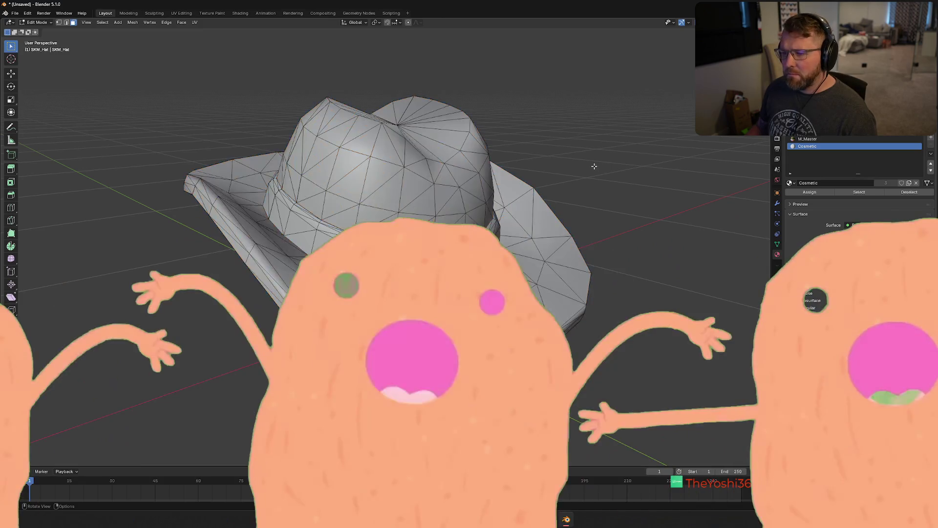
{"action": "key", "text": "Tab"}
{"action": "mouse_move", "coordinate": [575, 160]}
{"action": "left_mouse_down"}
{"action": "mouse_move", "coordinate": [683, 175]}
{"action": "mouse_move", "coordinate": [552, 170]}
{"action": "mouse_move", "coordinate": [553, 186]}
{"action": "mouse_move", "coordinate": [579, 187]}
{"action": "left_mouse_up"}
{"action": "key", "text": "Tab"}
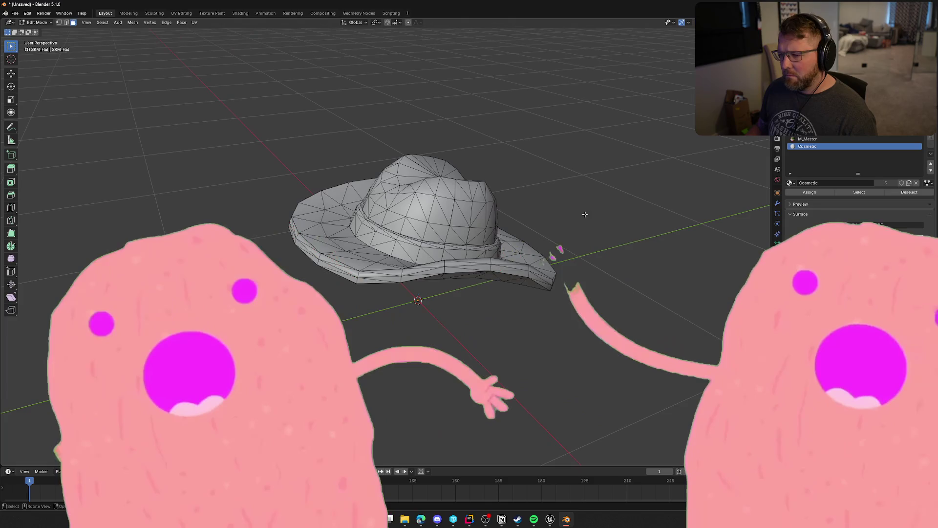
{"action": "left_click", "coordinate": [864, 193]}
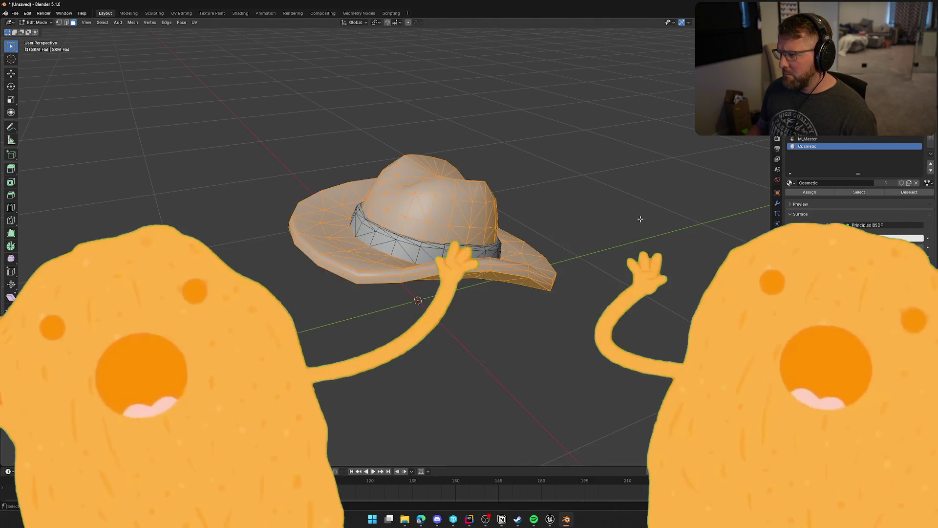
{"action": "left_click", "coordinate": [909, 192]}
{"action": "left_click", "coordinate": [811, 139]}
{"action": "left_click", "coordinate": [856, 192]}
{"action": "key", "text": "Tab"}
Step: Export the cowboy hat as FBX, overwriting the existing SKM_Hat.fbx
{"action": "left_click", "coordinate": [15, 13]}
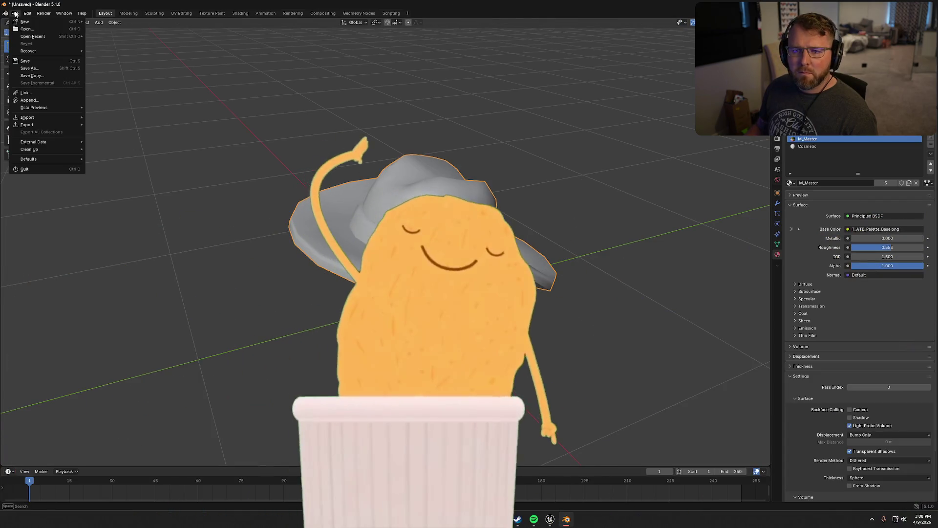
{"action": "mouse_move", "coordinate": [69, 124]}
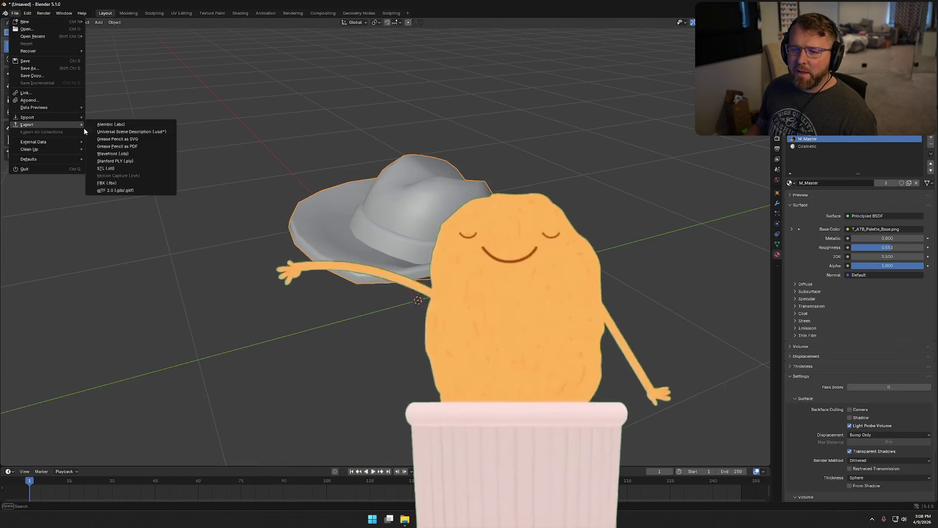
{"action": "left_click", "coordinate": [122, 183]}
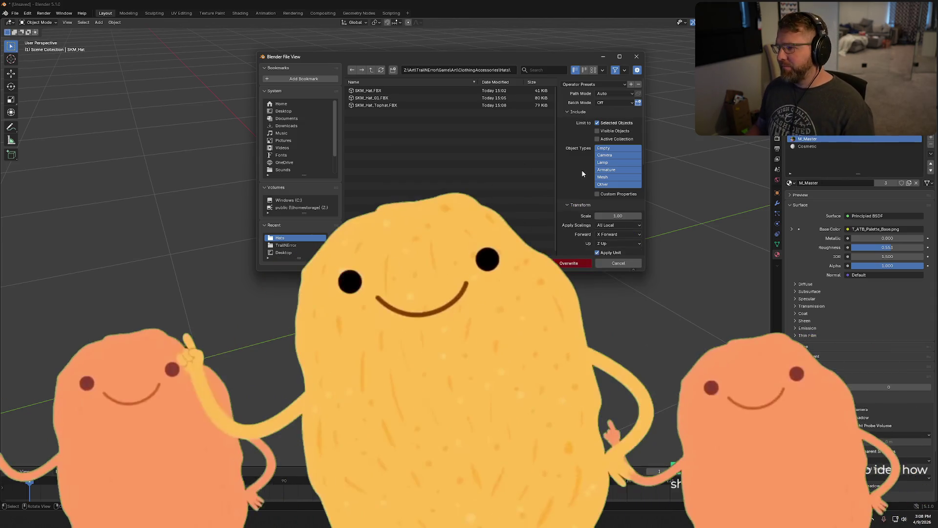
{"action": "scroll", "coordinate": [582, 210], "scroll_direction": "down", "scroll_amount": 5}
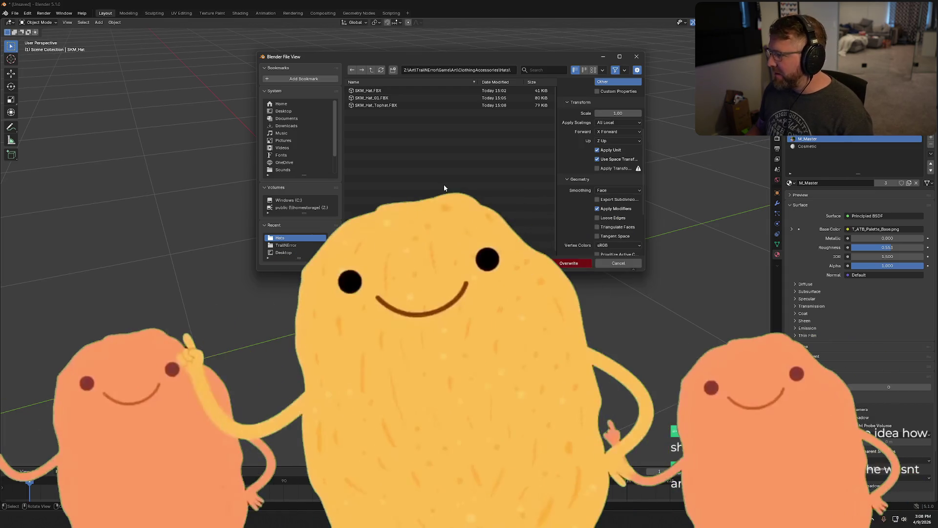
{"action": "left_click", "coordinate": [369, 90]}
{"action": "key", "text": "Return"}
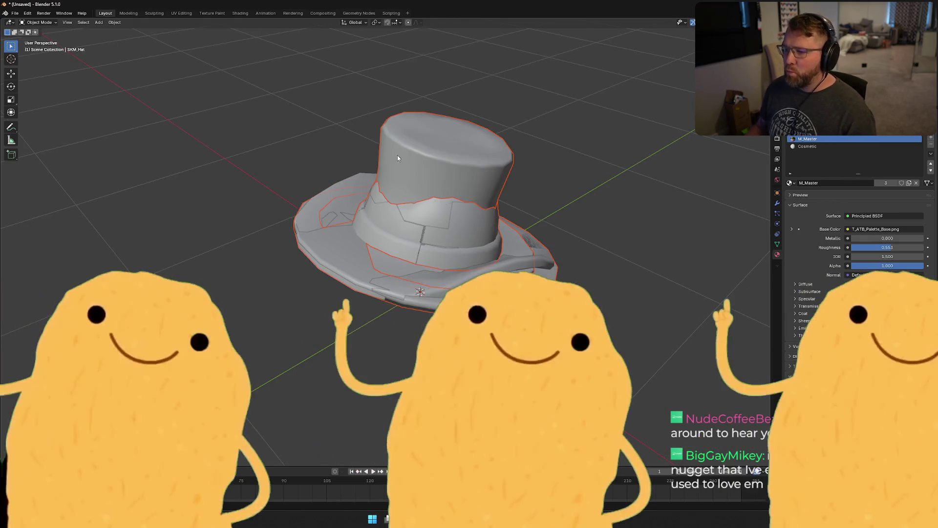
Step: Export the top hat from Blender as FBX over its SKM_Hat_Tophat file
{"action": "left_click", "coordinate": [401, 157]}
{"action": "left_click", "coordinate": [14, 14]}
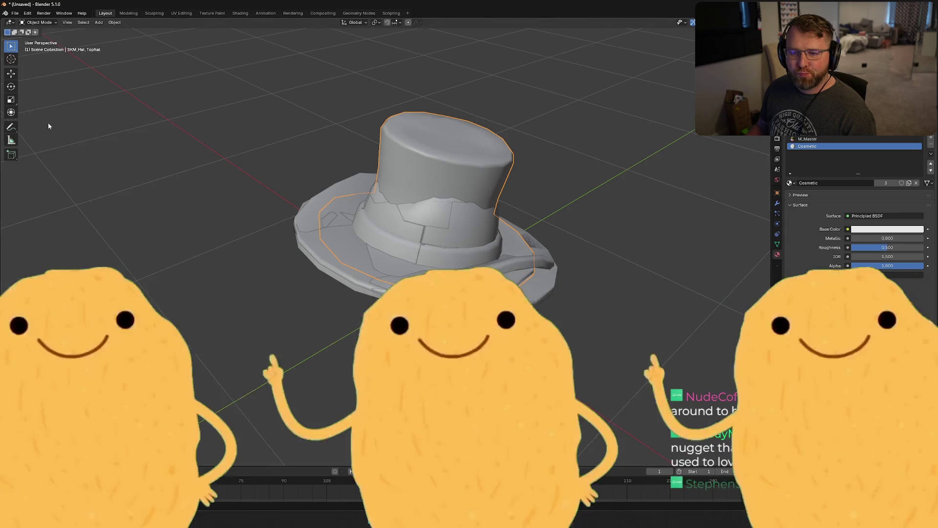
{"action": "left_click", "coordinate": [14, 14]}
{"action": "mouse_move", "coordinate": [42, 124]}
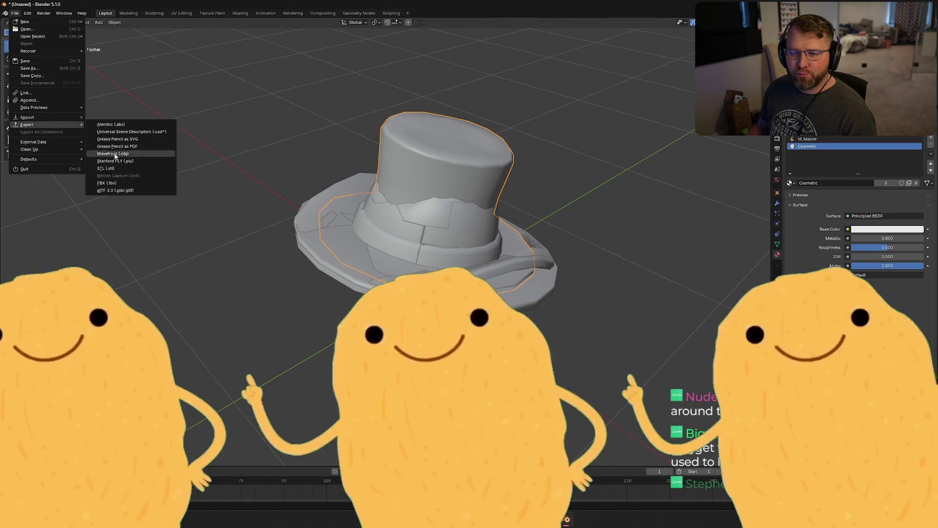
{"action": "left_click", "coordinate": [103, 181]}
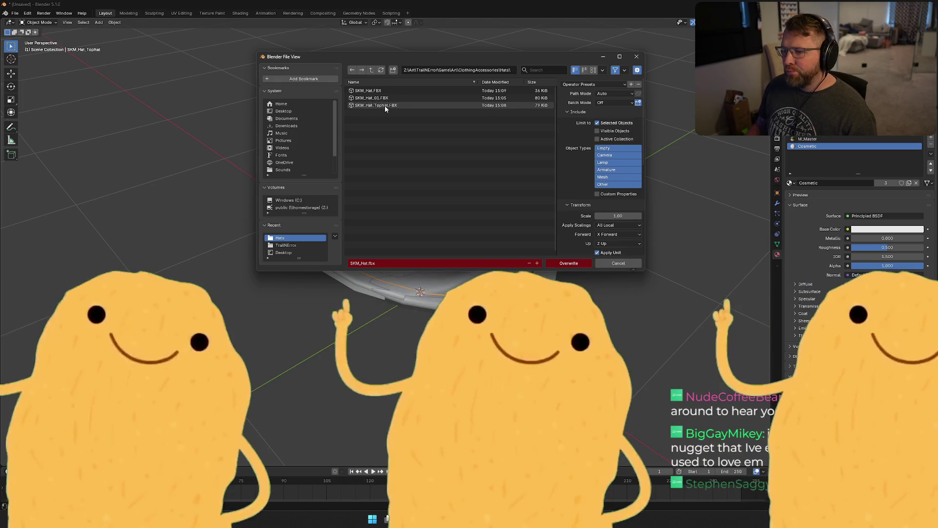
{"action": "left_click", "coordinate": [385, 104]}
{"action": "left_click_drag", "start_coordinate": [449, 62], "coordinate": [445, 72]}
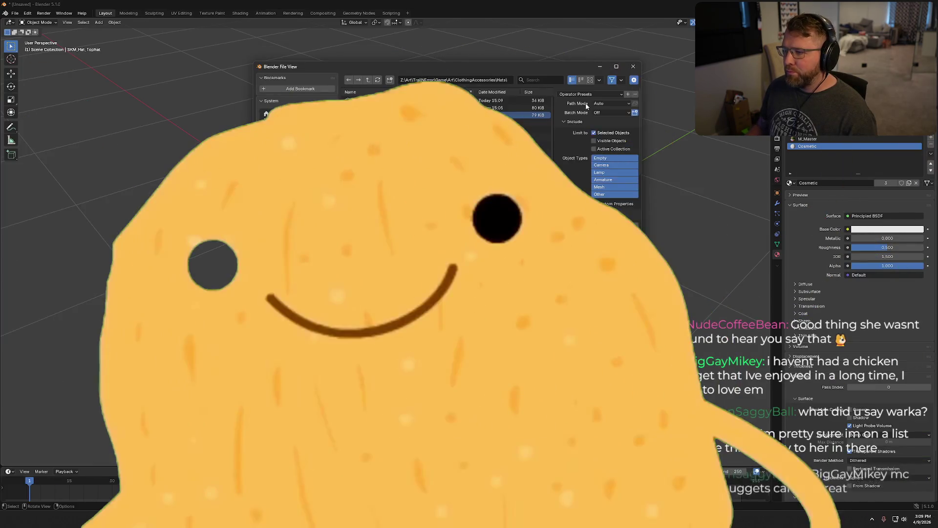
{"action": "key", "text": "Return"}
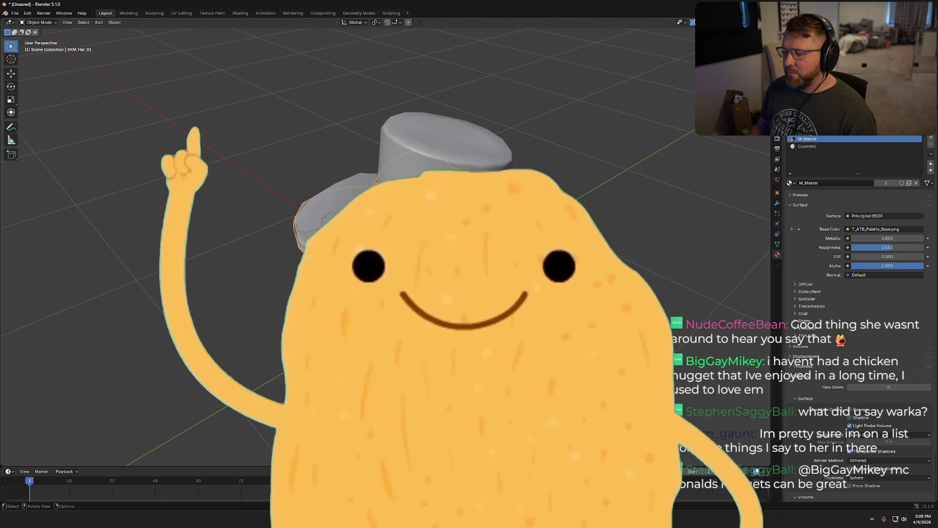
Step: Export the hat as FBX overwriting SKM_Hat_01.fbx, then bring up Unreal's Hats folder
{"action": "left_click", "coordinate": [15, 13]}
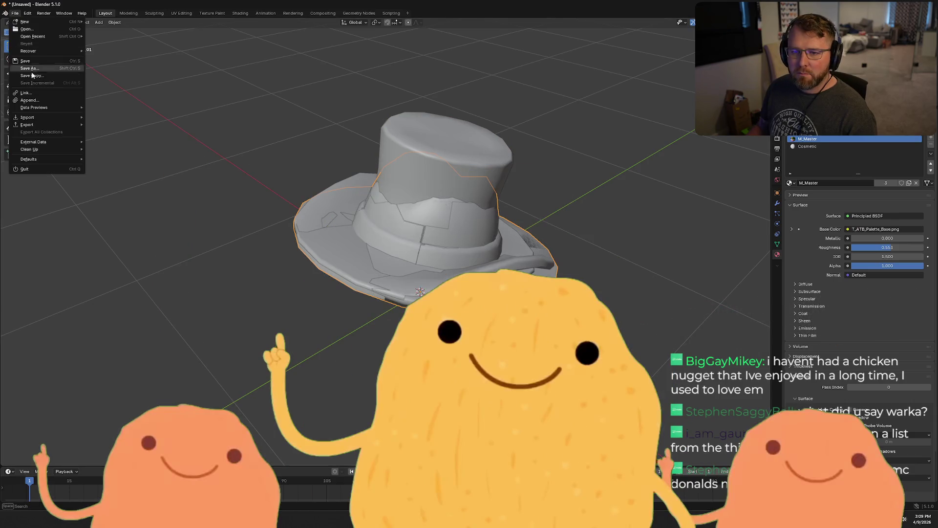
{"action": "mouse_move", "coordinate": [48, 126]}
{"action": "left_click", "coordinate": [122, 183]}
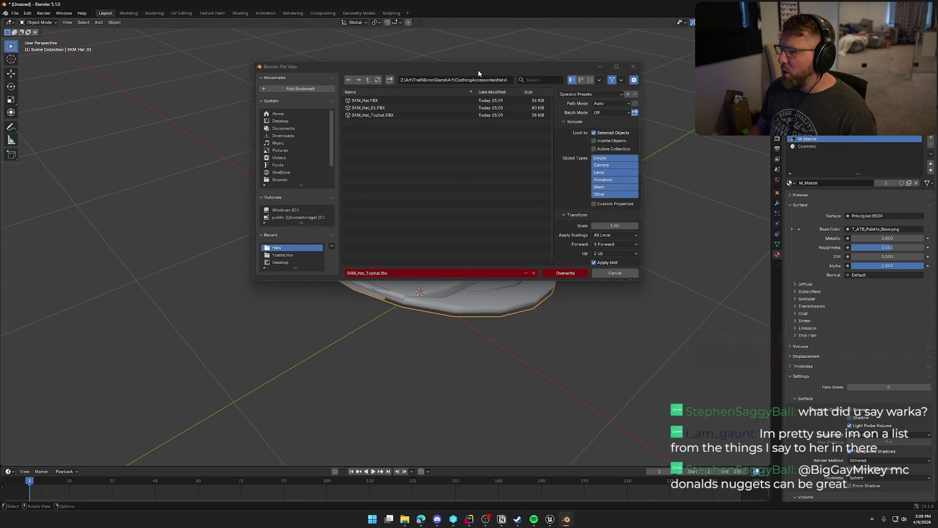
{"action": "left_click", "coordinate": [420, 107]}
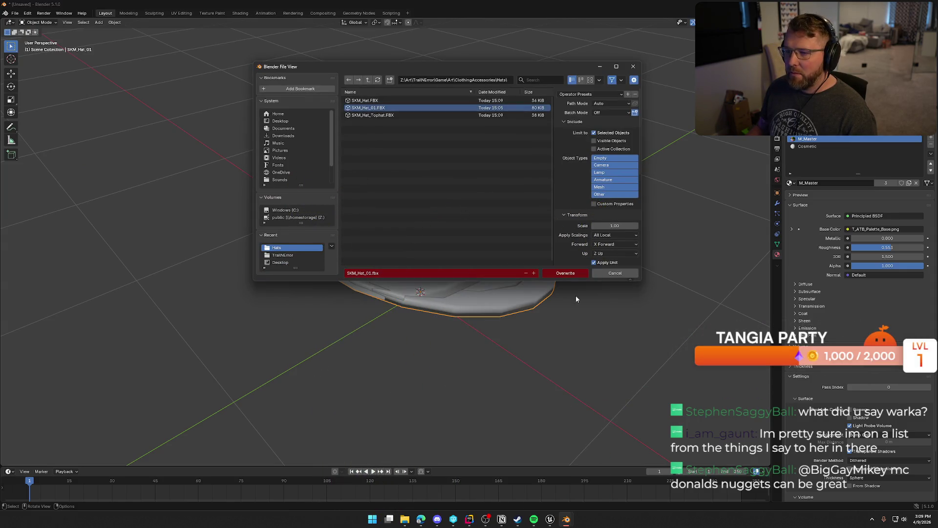
{"action": "left_click", "coordinate": [563, 274]}
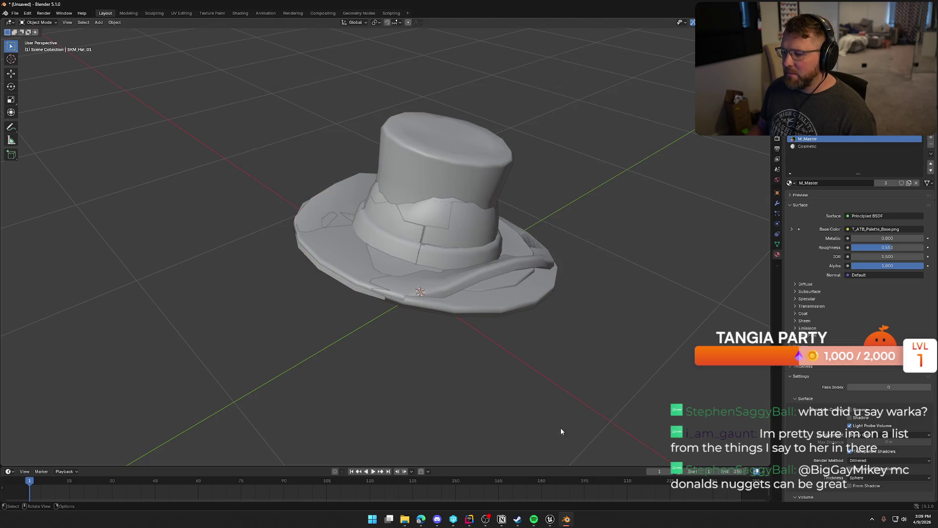
{"action": "left_click", "coordinate": [549, 519]}
{"action": "key", "text": "ctrl+space"}
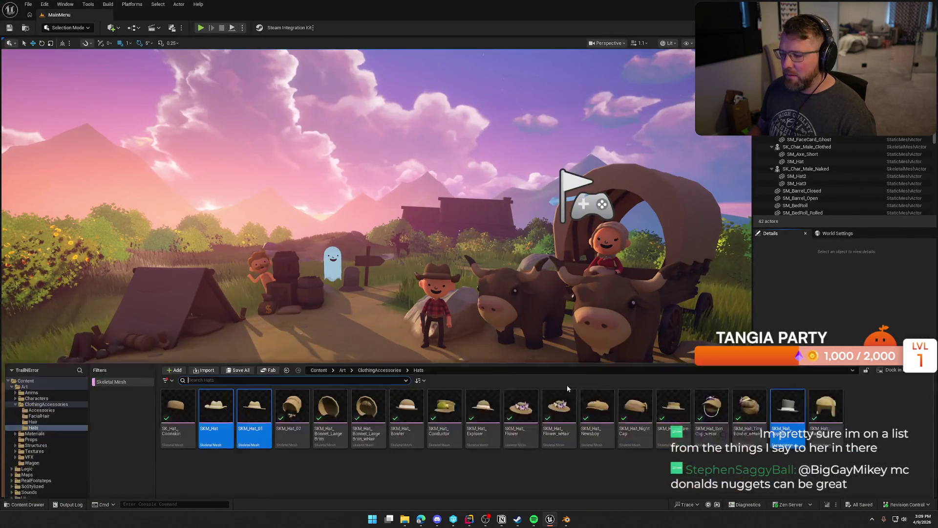
Step: Reimport SKM_Hat with SKM_Hat.FBX from the Game/Hats folder as its new source file
{"action": "left_click", "coordinate": [223, 444]}
{"action": "right_click", "coordinate": [215, 376]}
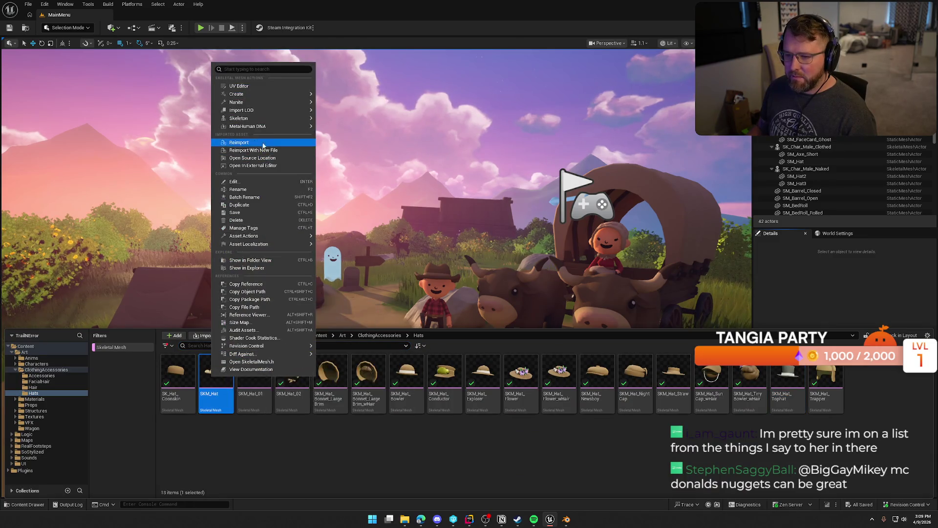
{"action": "left_click", "coordinate": [277, 151]}
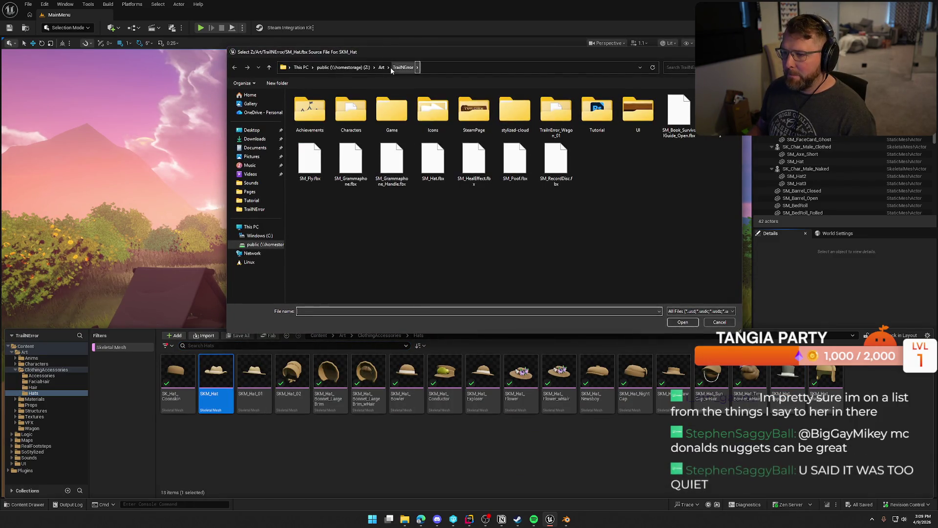
{"action": "double_click", "coordinate": [386, 114]}
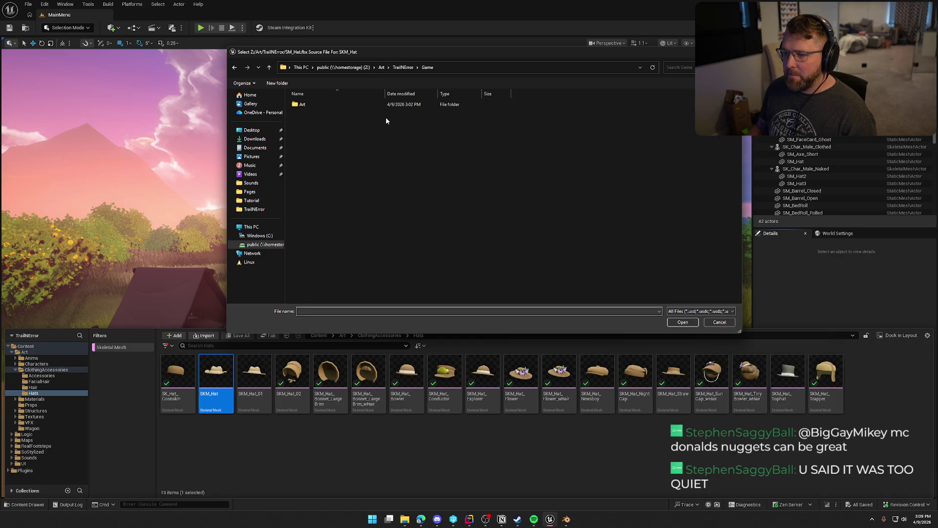
{"action": "double_click", "coordinate": [317, 104]}
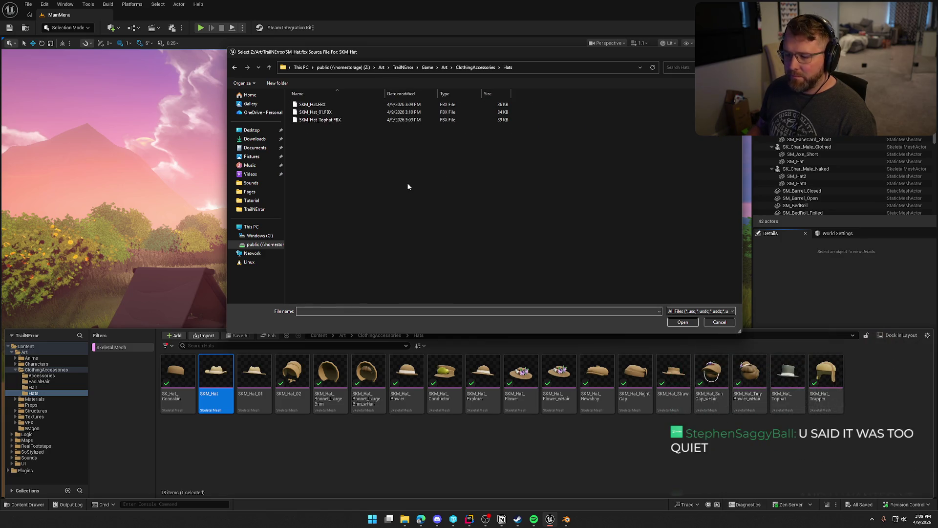
{"action": "left_click", "coordinate": [336, 107]}
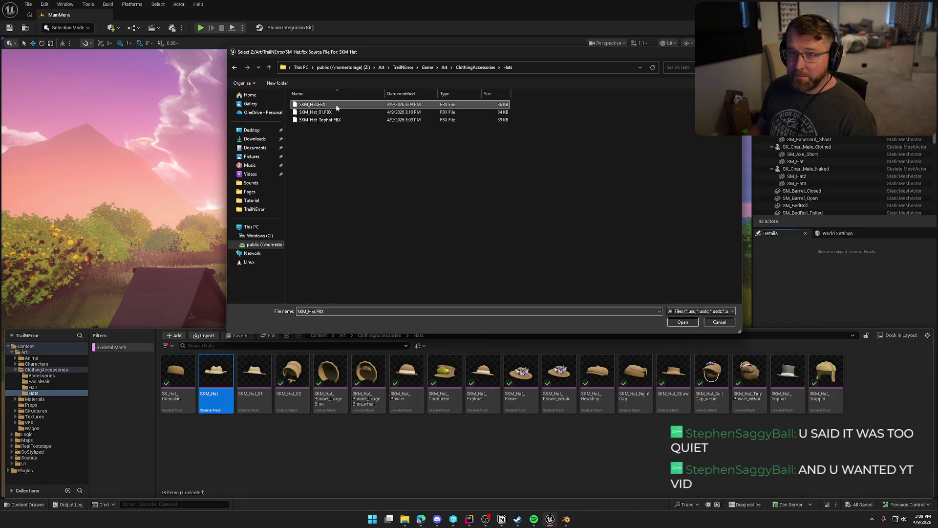
{"action": "left_click", "coordinate": [673, 321]}
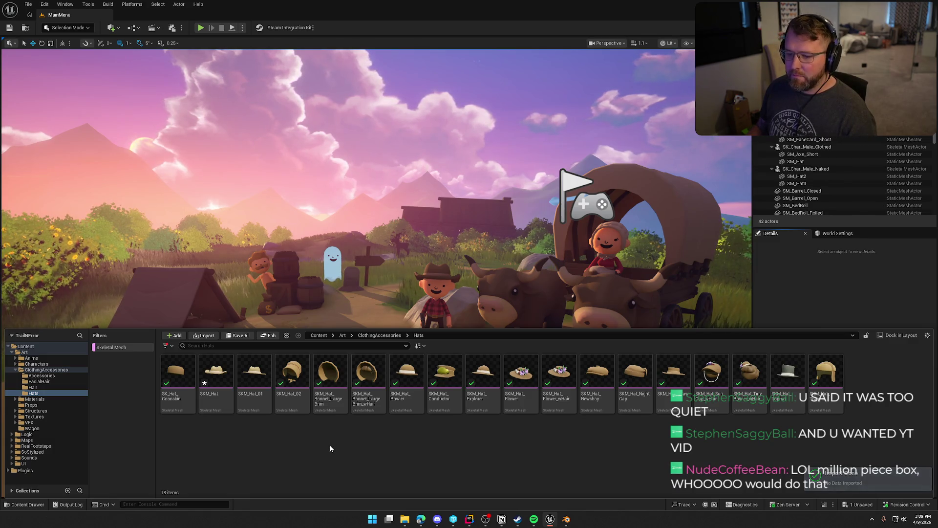
Step: Reimport the SKM_Hat mesh in its editor, save the asset and close the editor
{"action": "left_click", "coordinate": [221, 379]}
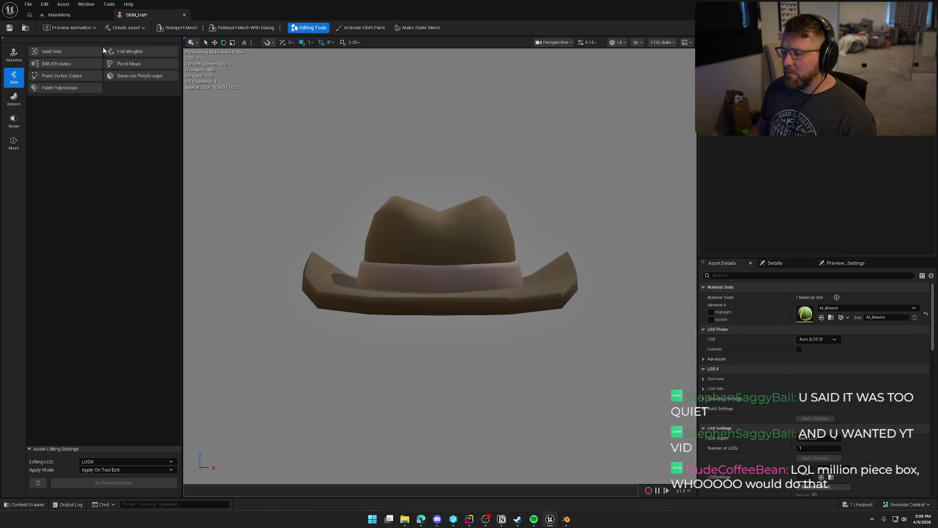
{"action": "left_click", "coordinate": [180, 28]}
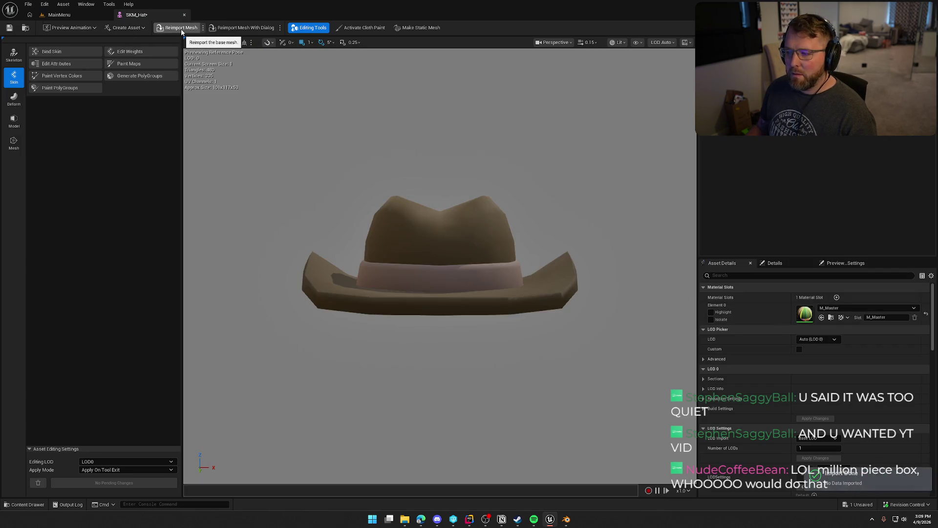
{"action": "mouse_move", "coordinate": [456, 218]}
{"action": "left_mouse_down"}
{"action": "mouse_move", "coordinate": [484, 206]}
{"action": "mouse_move", "coordinate": [469, 220]}
{"action": "mouse_move", "coordinate": [472, 213]}
{"action": "left_mouse_up"}
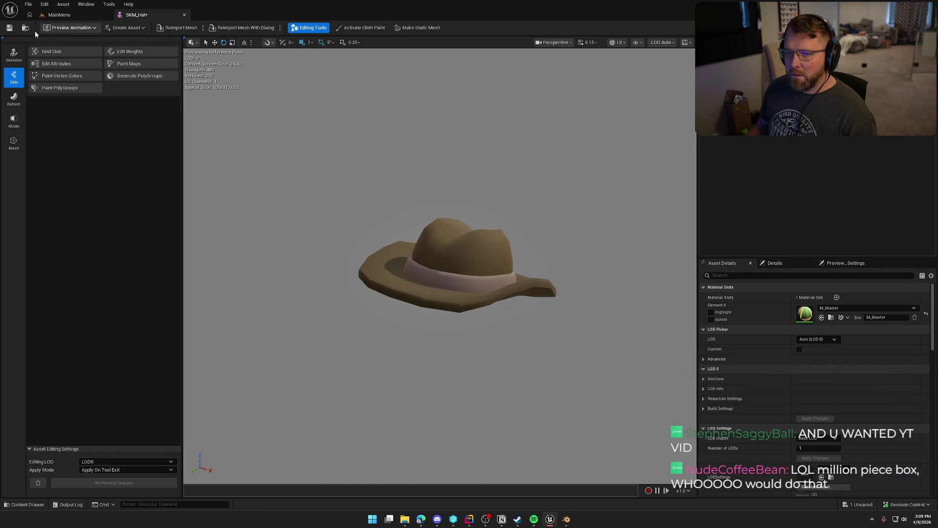
{"action": "left_click", "coordinate": [10, 29]}
{"action": "left_click", "coordinate": [479, 344]}
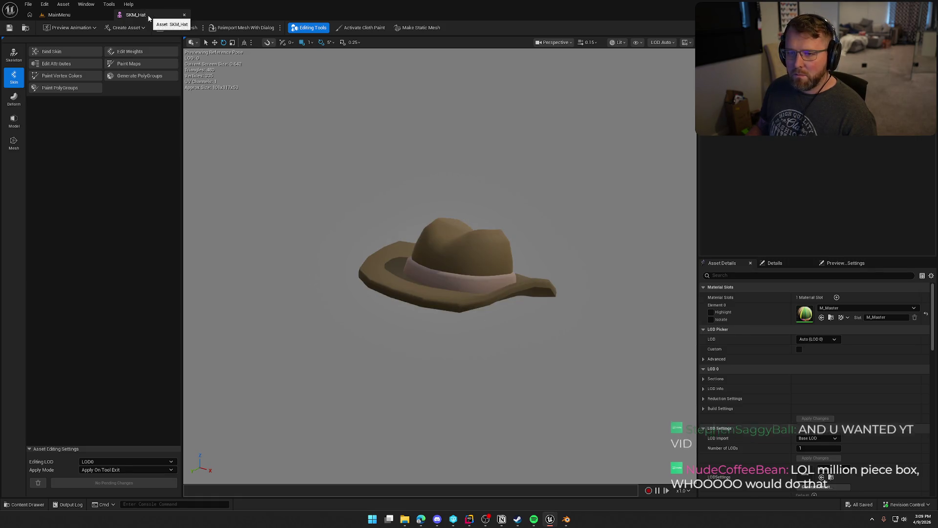
{"action": "left_click", "coordinate": [184, 15]}
{"action": "key", "text": "ctrl+space"}
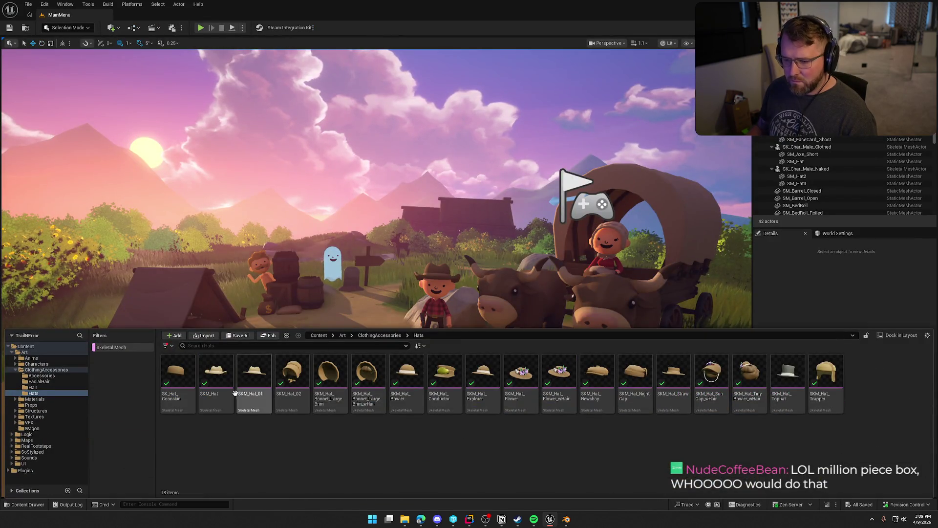
Step: Start another Reimport With New File on SKM_Hat and pick its FBX in Hats
{"action": "right_click", "coordinate": [217, 376]}
{"action": "mouse_move", "coordinate": [275, 114]}
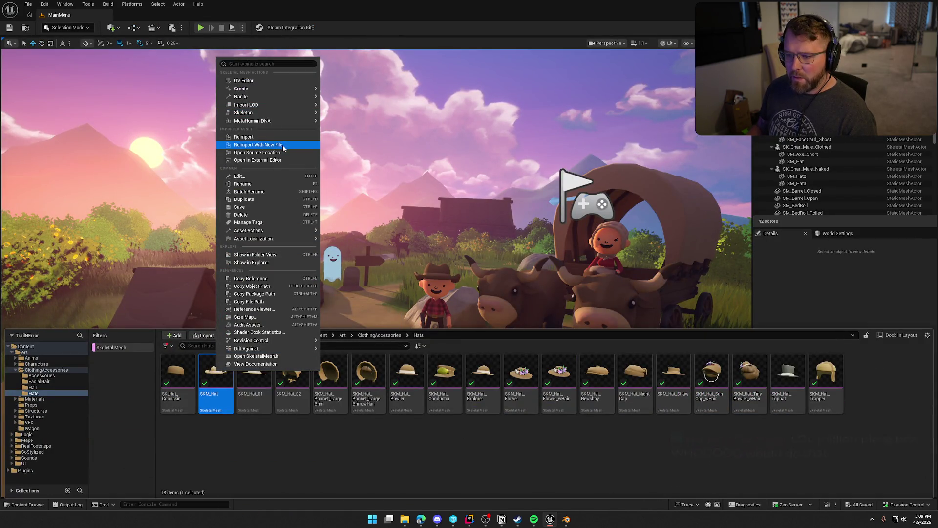
{"action": "left_click", "coordinate": [258, 144]}
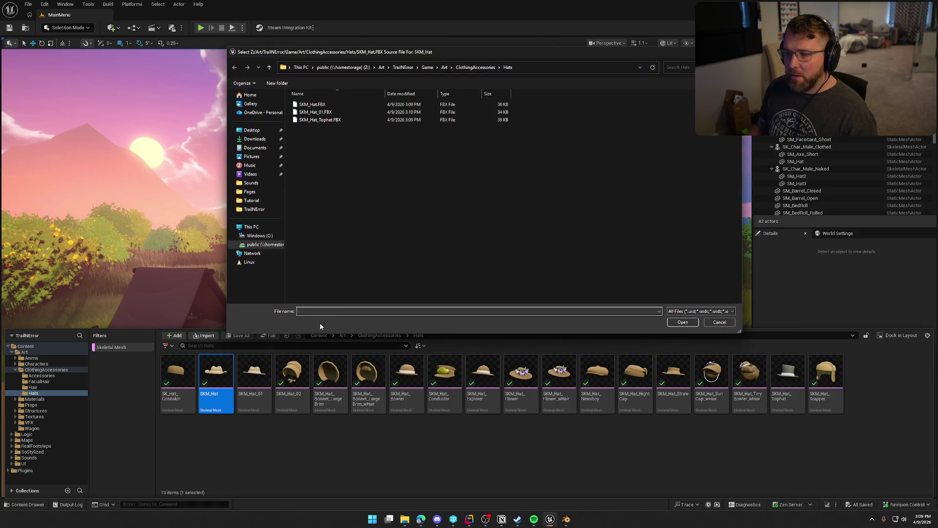
{"action": "double_click", "coordinate": [341, 106]}
Step: Switch SKM_Hat_01 to Skeleton mode, save it with checkout, and dismiss the Message Log
{"action": "left_click_drag", "start_coordinate": [215, 156], "coordinate": [215, 157]}
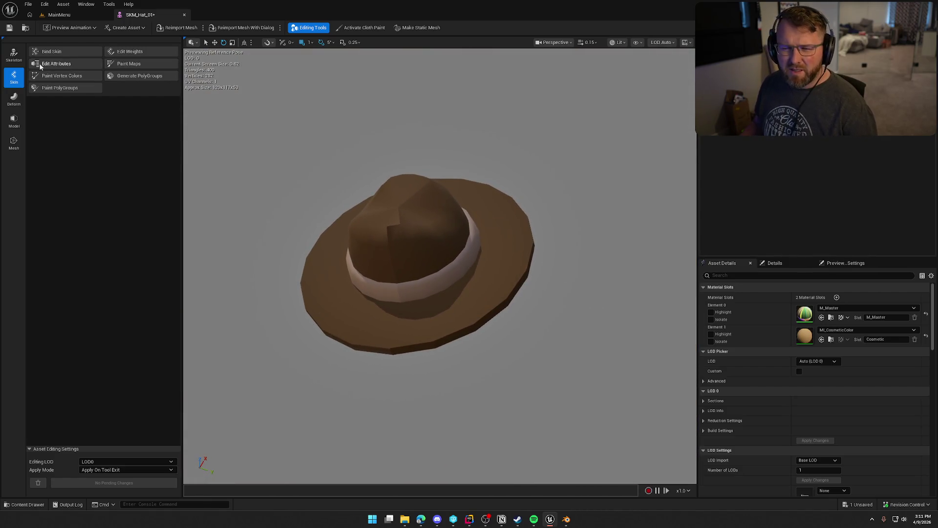
{"action": "left_click", "coordinate": [14, 56]}
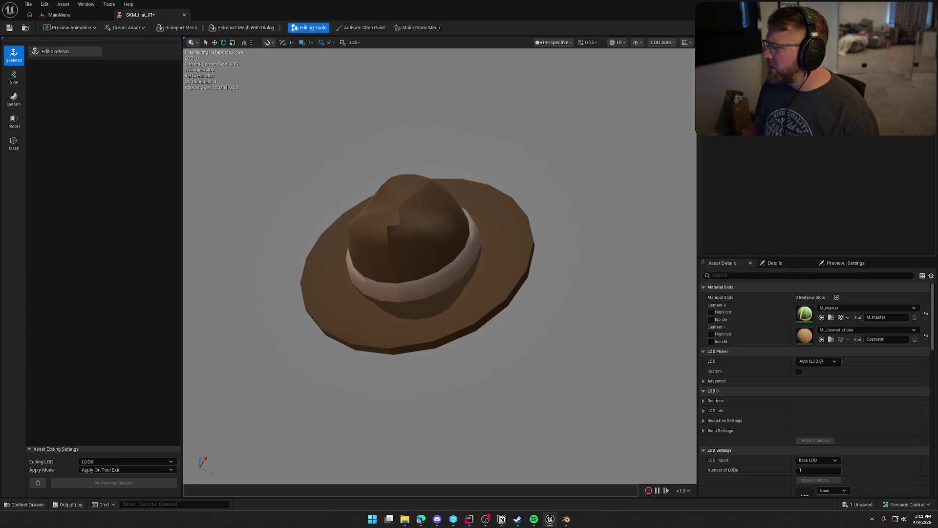
{"action": "left_click", "coordinate": [10, 28]}
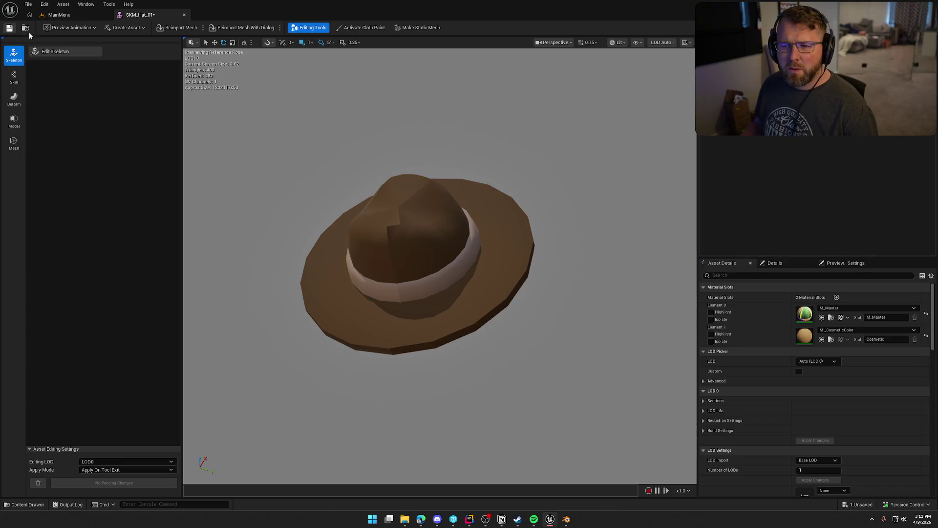
{"action": "left_click", "coordinate": [491, 342]}
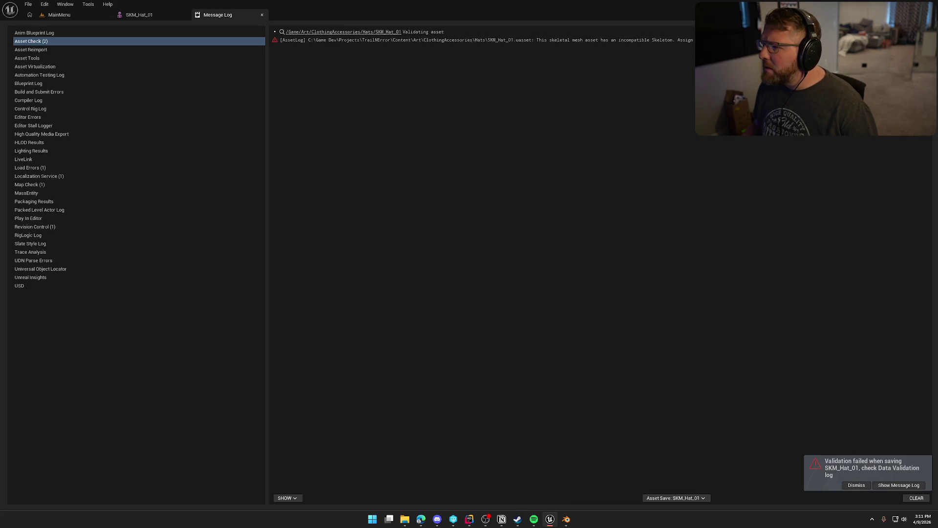
{"action": "middle_click", "coordinate": [241, 17]}
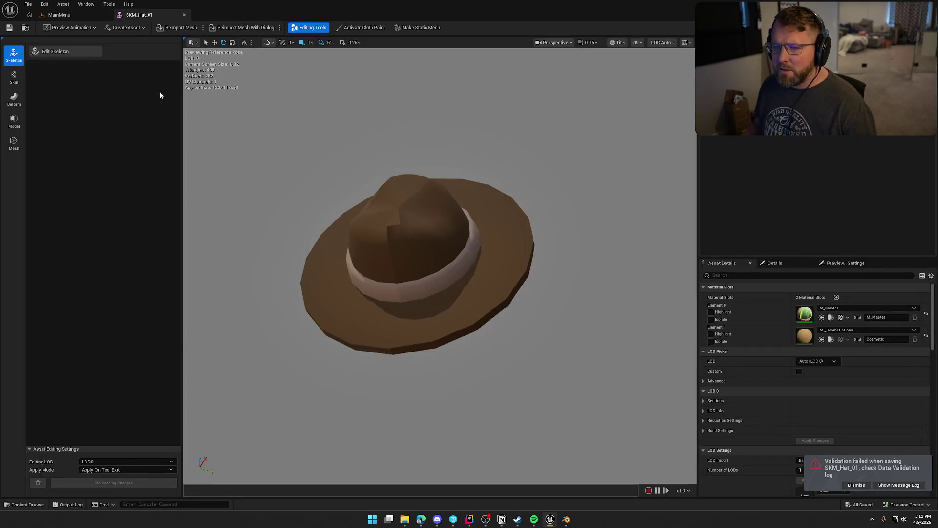
{"action": "key", "text": "ctrl+space"}
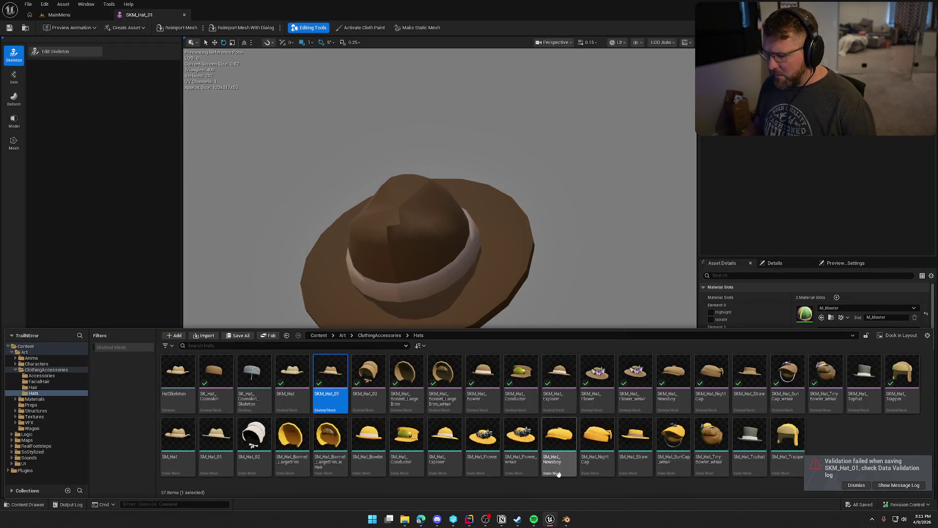
Step: Inspect the hat's underside in Blender, then return to Unreal Editor
{"action": "left_click", "coordinate": [566, 520]}
{"action": "mouse_move", "coordinate": [581, 190]}
{"action": "left_mouse_down"}
{"action": "mouse_move", "coordinate": [559, 216]}
{"action": "mouse_move", "coordinate": [572, 211]}
{"action": "left_mouse_up"}
{"action": "mouse_move", "coordinate": [587, 296]}
{"action": "left_mouse_down"}
{"action": "mouse_move", "coordinate": [595, 251]}
{"action": "mouse_move", "coordinate": [584, 292]}
{"action": "left_mouse_up"}
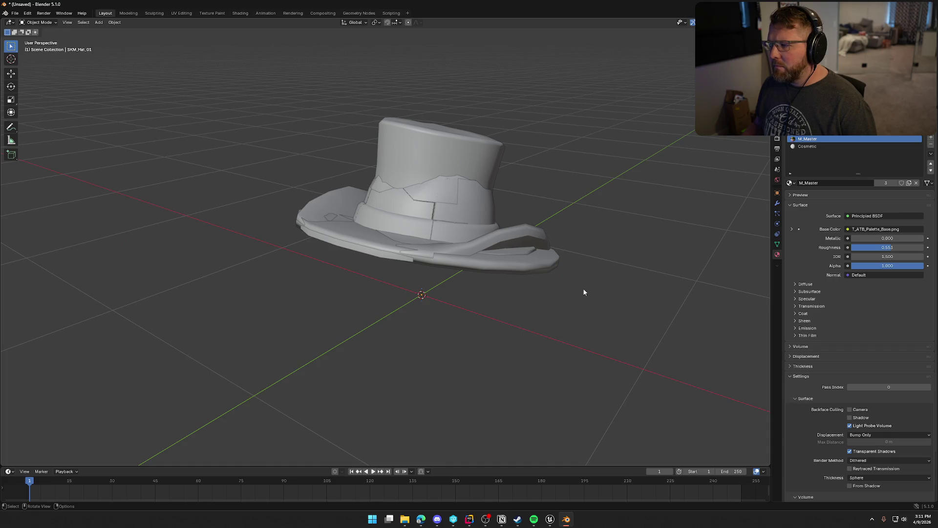
{"action": "left_click", "coordinate": [550, 521]}
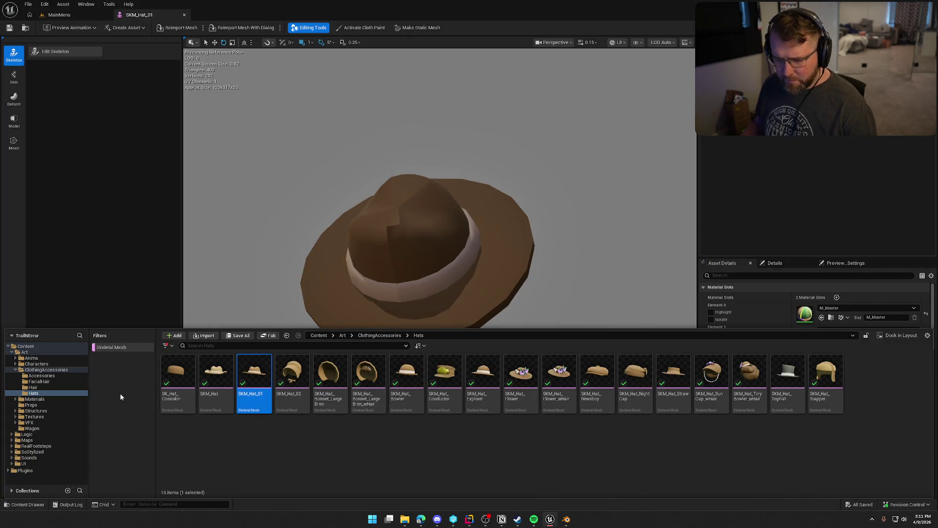
Step: Show all asset types and reimport SM_Hat from its new SKM FBX in Game/Hats
{"action": "left_click", "coordinate": [111, 348]}
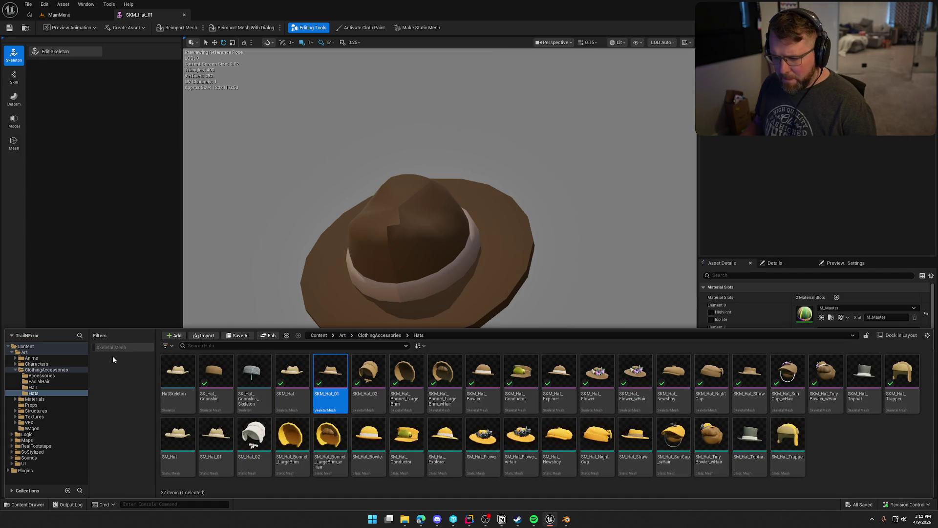
{"action": "left_click", "coordinate": [177, 440]}
{"action": "right_click", "coordinate": [179, 439]}
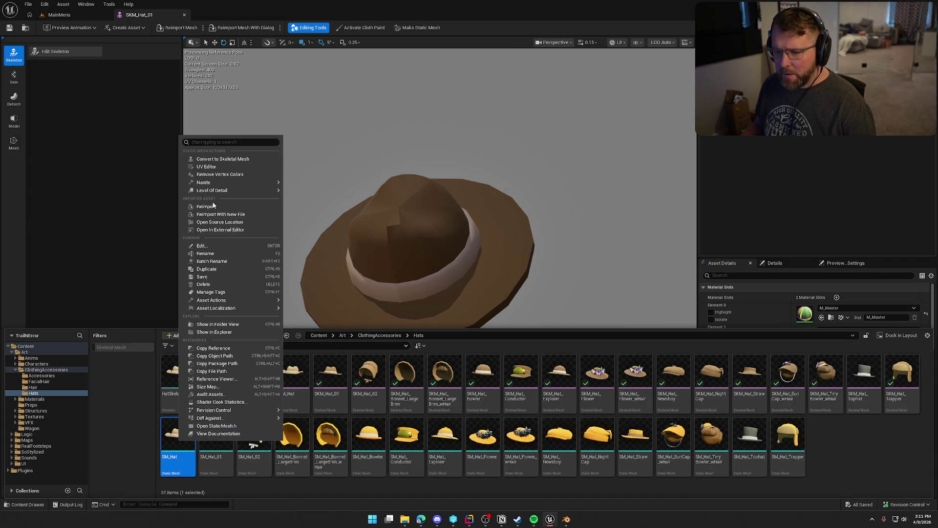
{"action": "left_click", "coordinate": [220, 207]}
{"action": "right_click", "coordinate": [178, 431]}
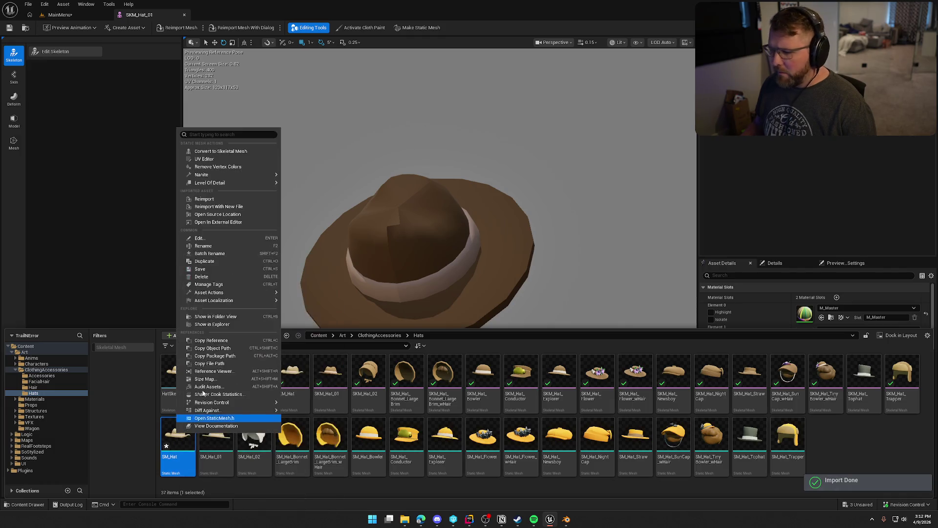
{"action": "left_click", "coordinate": [214, 209]}
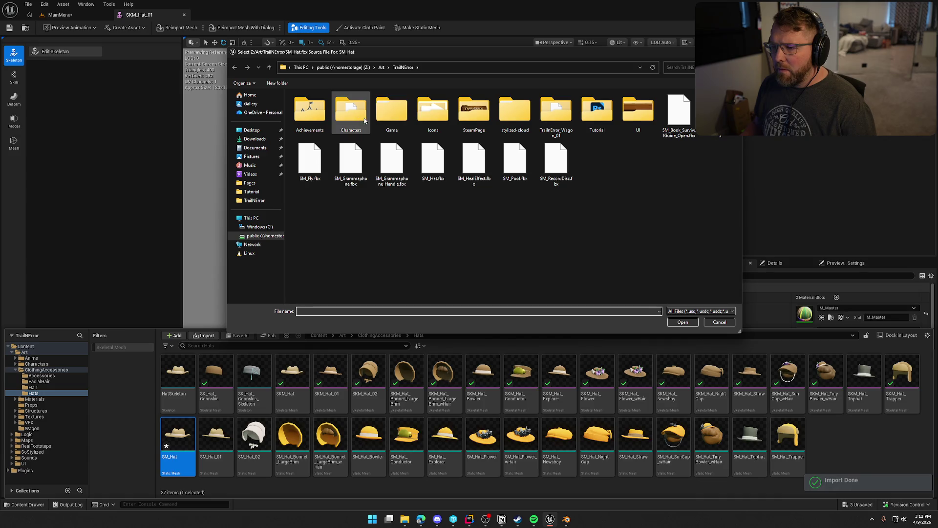
{"action": "double_click", "coordinate": [392, 120]}
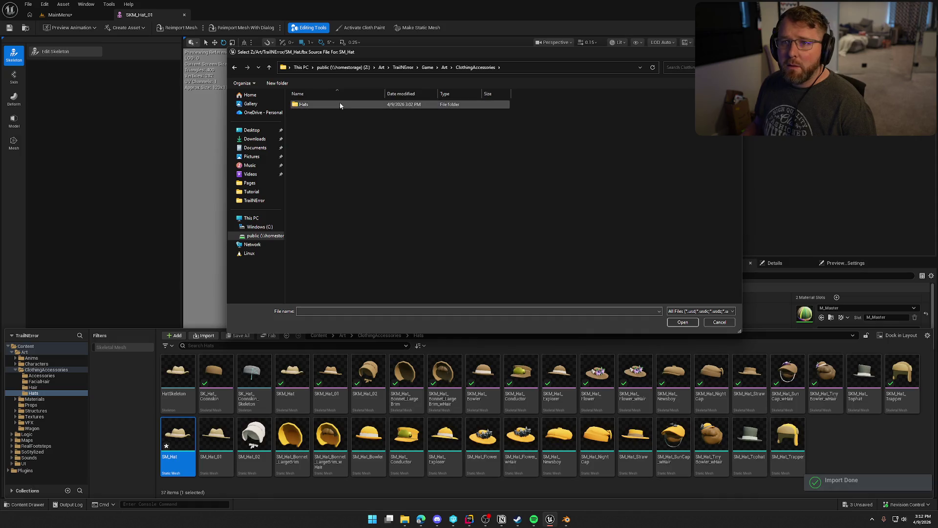
{"action": "double_click", "coordinate": [324, 105]}
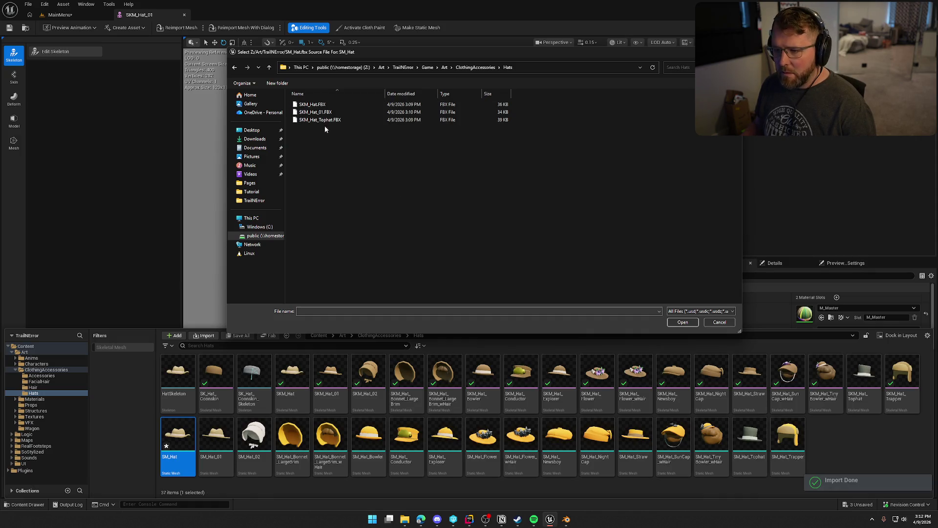
{"action": "left_click", "coordinate": [683, 322]}
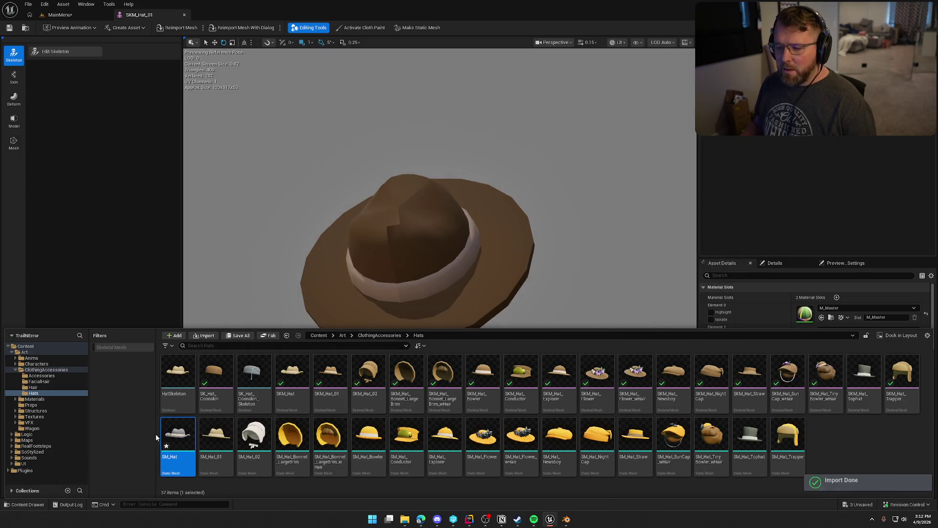
Step: Reimport SM_Hat_01 using SKM_Hat_01.FBX as its new source file
{"action": "left_click", "coordinate": [215, 434]}
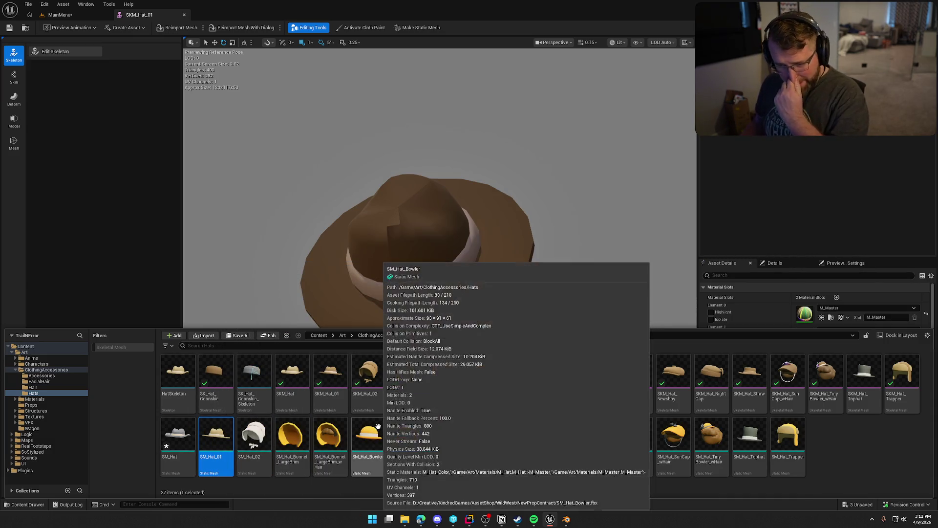
{"action": "right_click", "coordinate": [216, 438]}
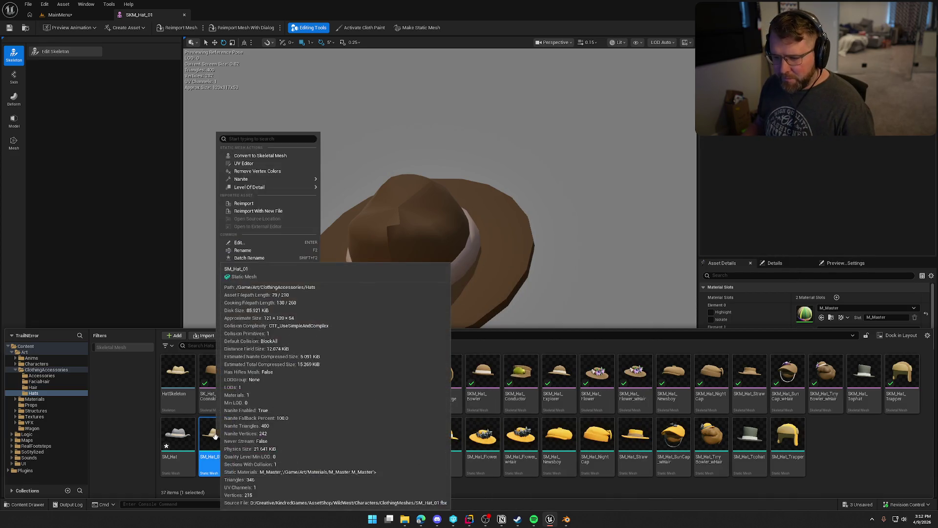
{"action": "left_click", "coordinate": [288, 209]}
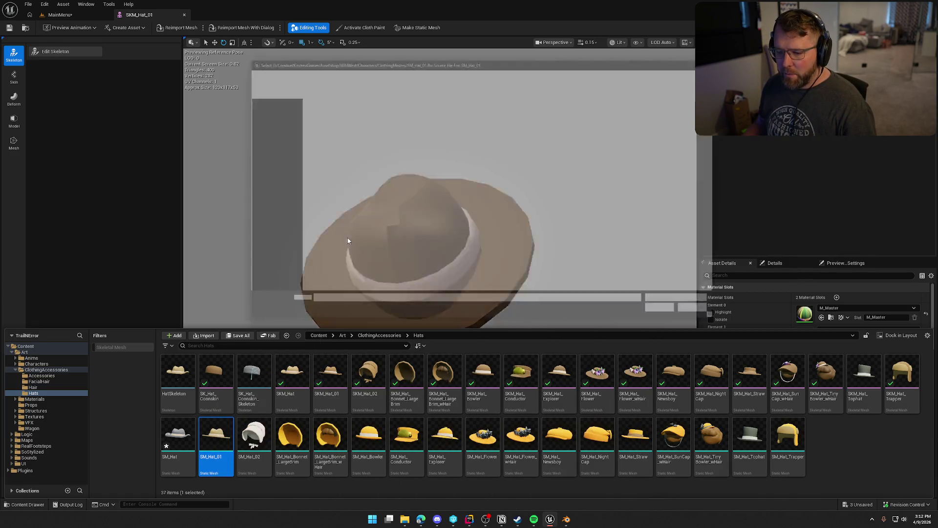
{"action": "left_click", "coordinate": [336, 112]}
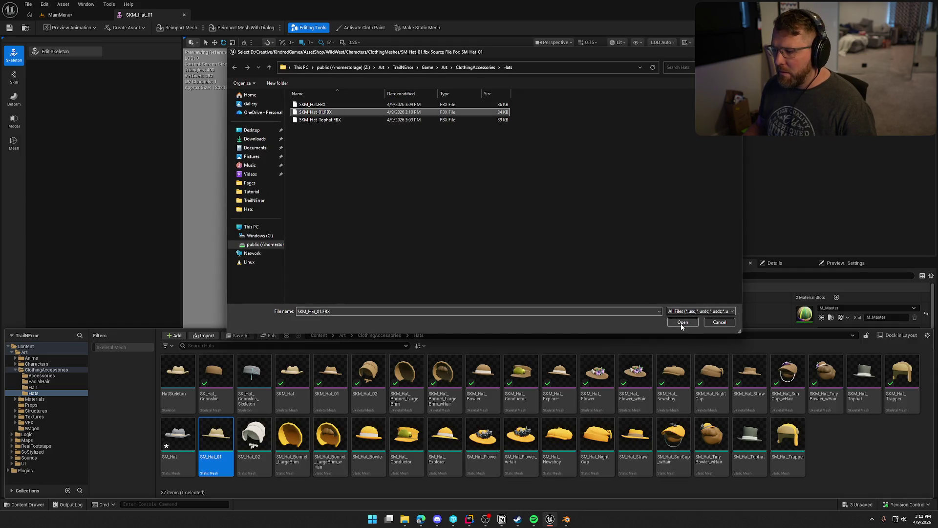
{"action": "left_click", "coordinate": [682, 322]}
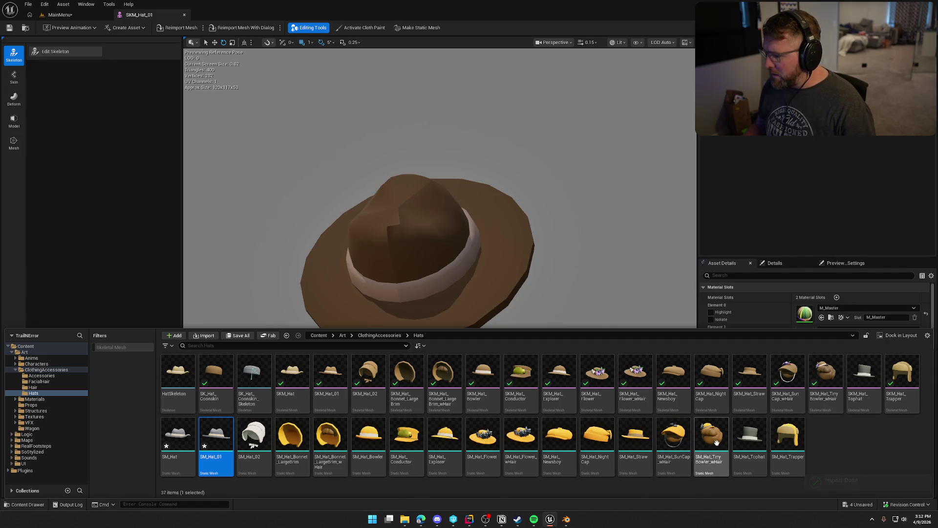
Step: Reimport SM_Hat_Tophat from SKM_Hat_Tophat.FBX and check out the changed assets to save
{"action": "left_click", "coordinate": [750, 435]}
{"action": "right_click", "coordinate": [748, 437]}
{"action": "left_click", "coordinate": [787, 212]}
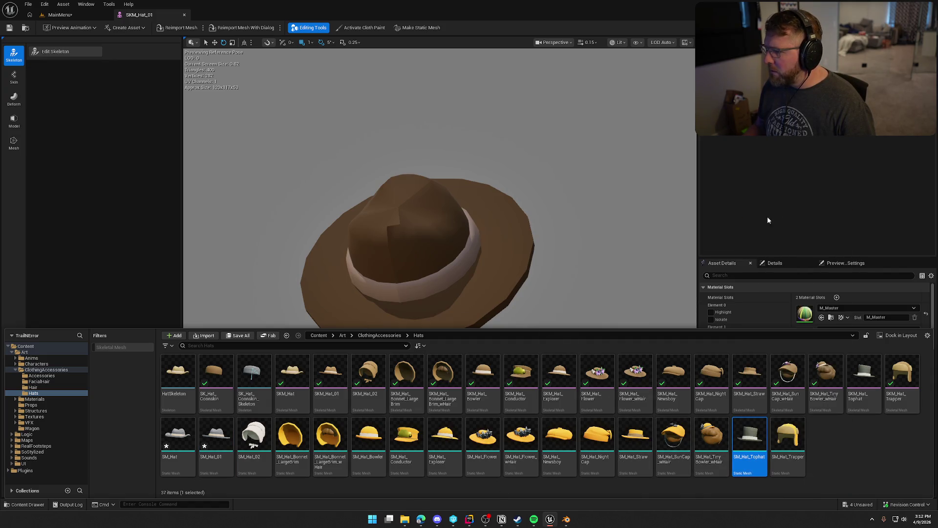
{"action": "left_click", "coordinate": [320, 120]}
{"action": "left_click", "coordinate": [684, 324]}
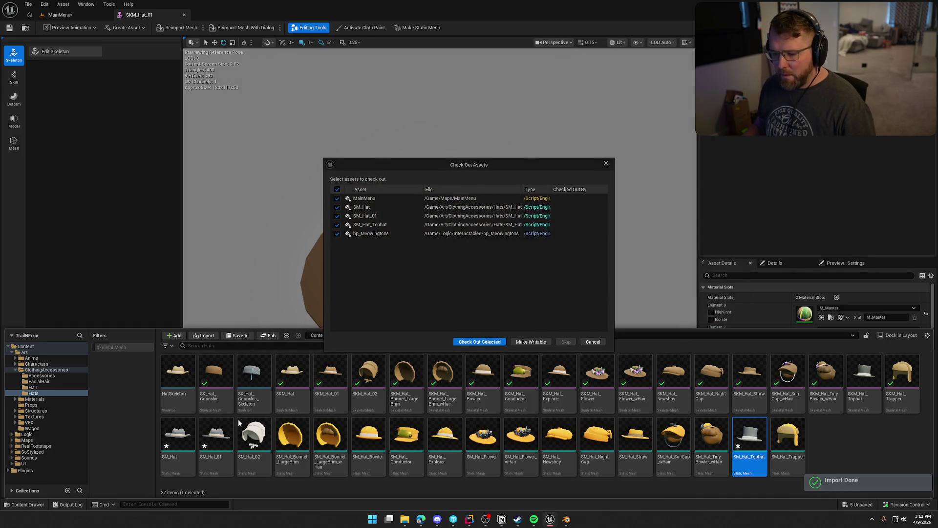
{"action": "left_click", "coordinate": [476, 342]}
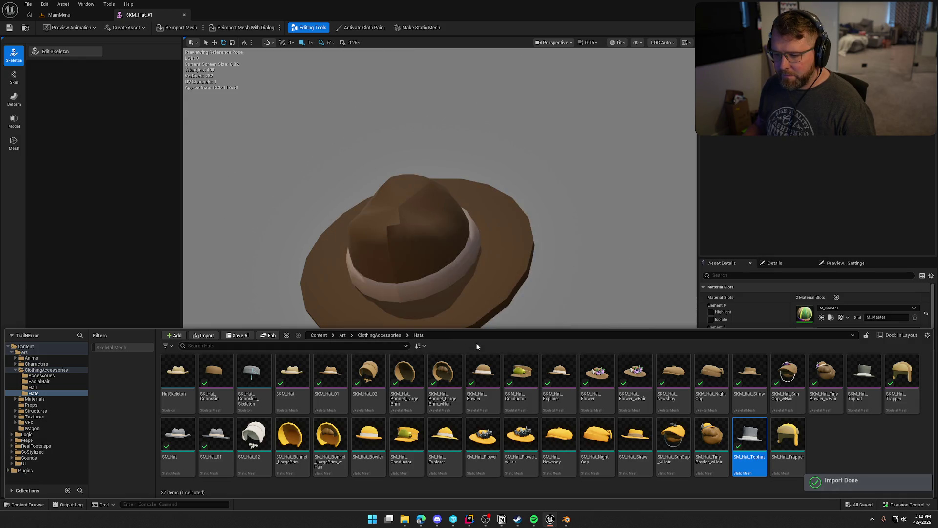
{"action": "left_click", "coordinate": [339, 373]}
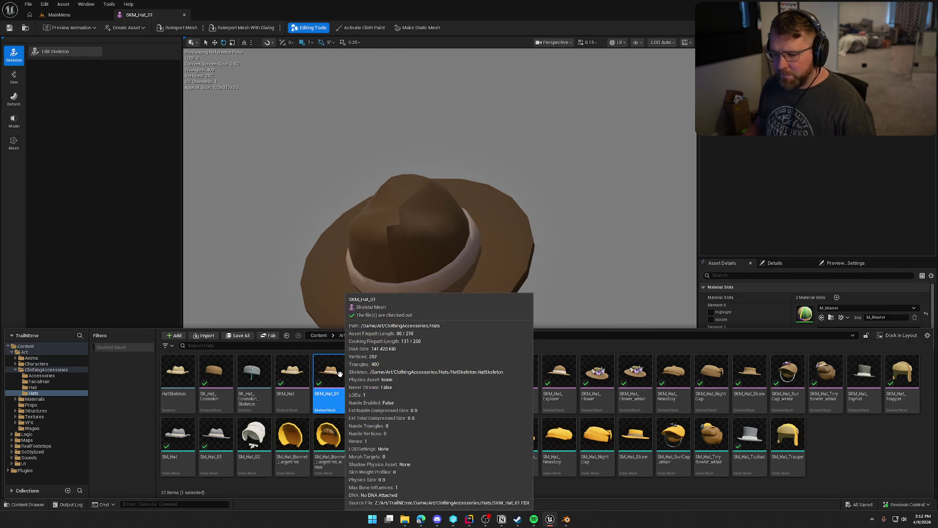
{"action": "left_click", "coordinate": [423, 379]}
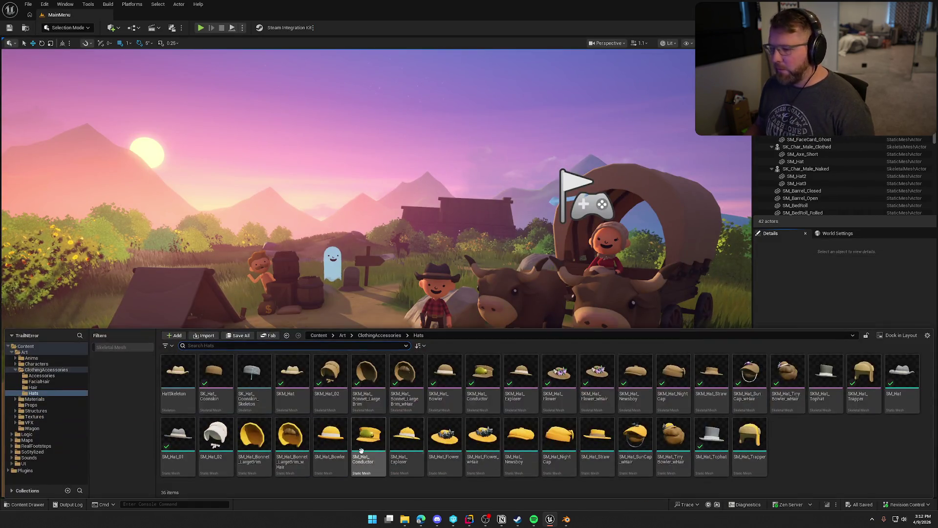
Step: Delete the SKM_Hat_Tophat skeletal mesh and open SM_Hat_01 in the mesh editor
{"action": "left_click", "coordinate": [298, 373]}
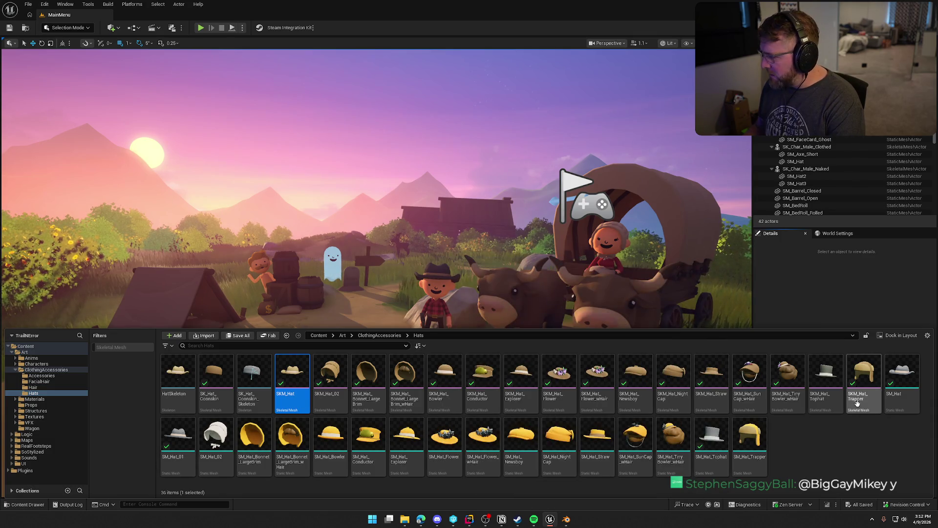
{"action": "left_click", "coordinate": [901, 379]}
{"action": "left_click", "coordinate": [838, 386]}
{"action": "key", "text": "Delete"}
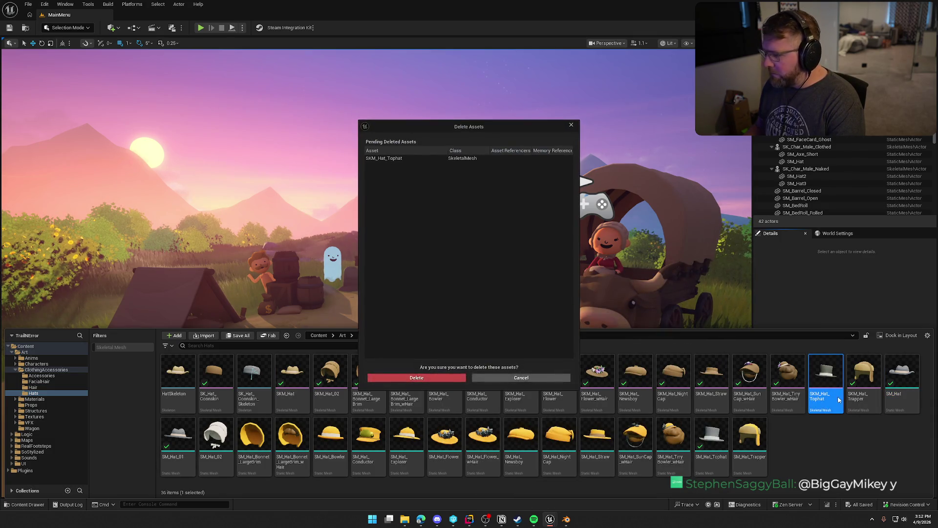
{"action": "left_click", "coordinate": [419, 380]}
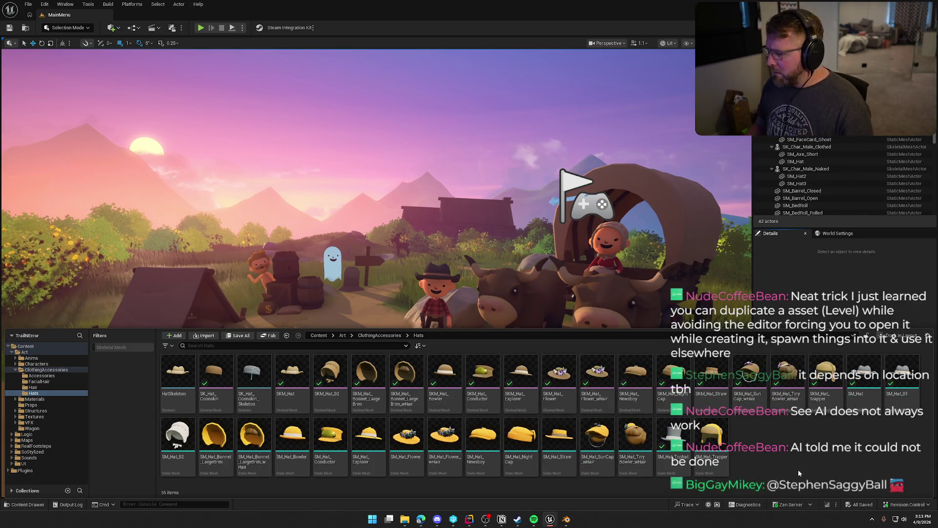
{"action": "left_click", "coordinate": [875, 377]}
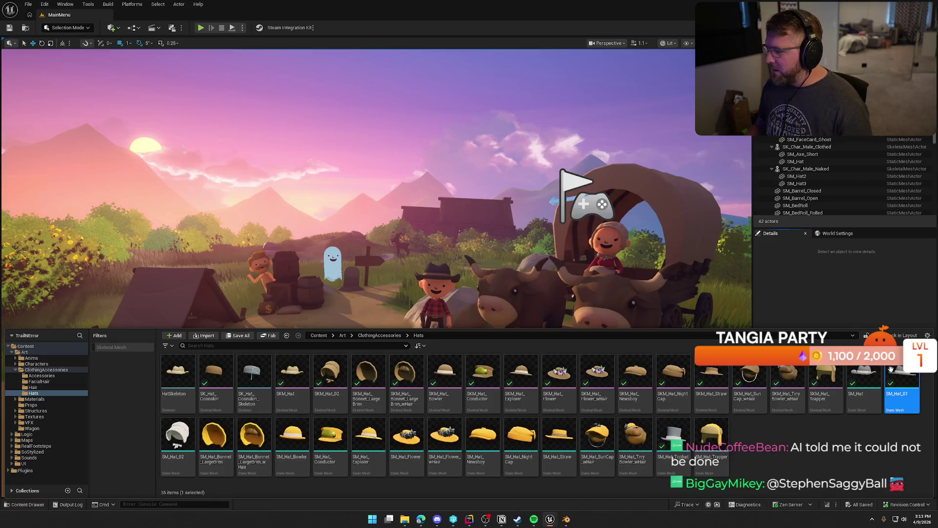
{"action": "key", "text": "ctrl+space"}
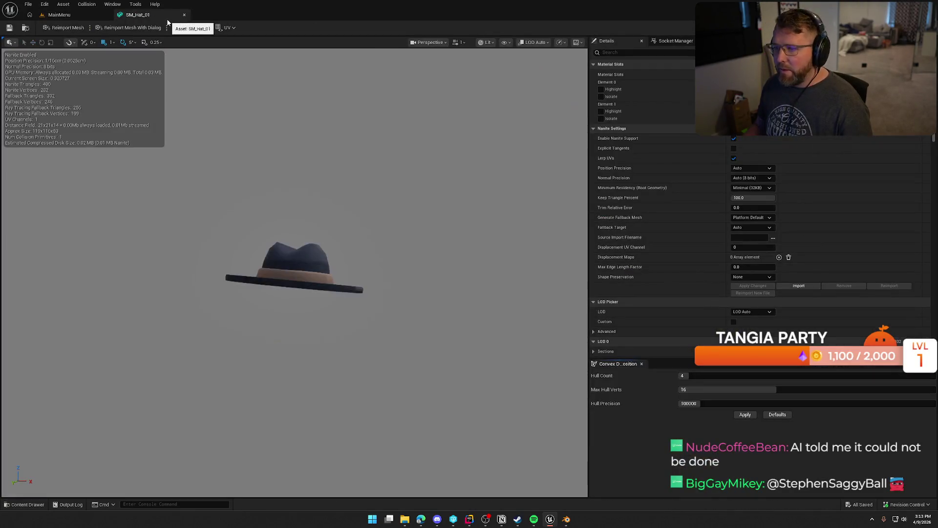
Step: Assign the cosmetic material to SM_Hat_01's Element 1 slot and save it
{"action": "left_click", "coordinate": [782, 111]}
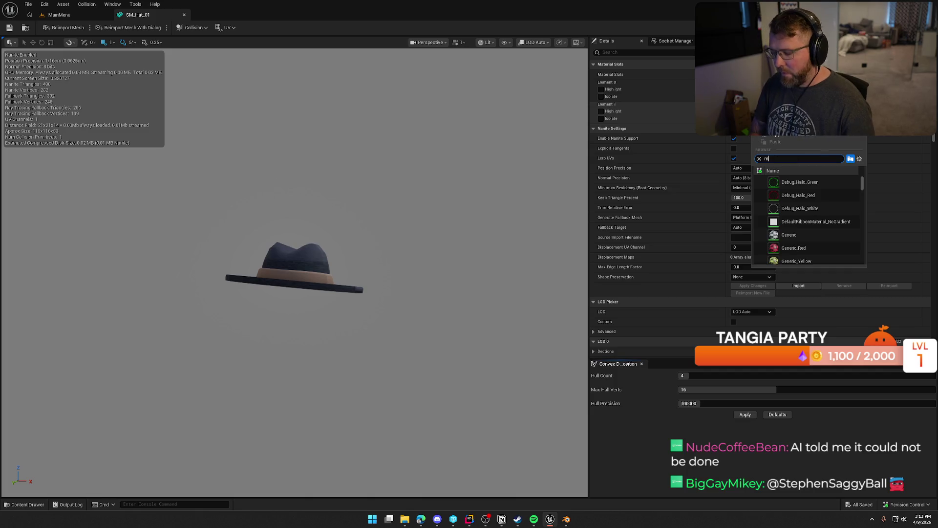
{"action": "left_click", "coordinate": [797, 182]}
{"action": "mouse_move", "coordinate": [417, 286]}
{"action": "left_mouse_down"}
{"action": "mouse_move", "coordinate": [416, 264]}
{"action": "mouse_move", "coordinate": [205, 161]}
{"action": "left_mouse_up"}
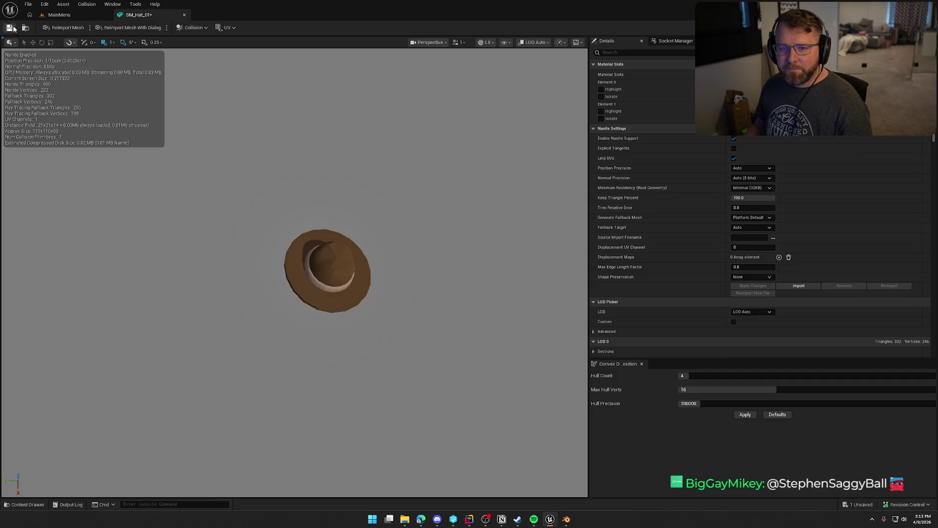
{"action": "left_click", "coordinate": [184, 15]}
{"action": "key", "text": "ctrl+space"}
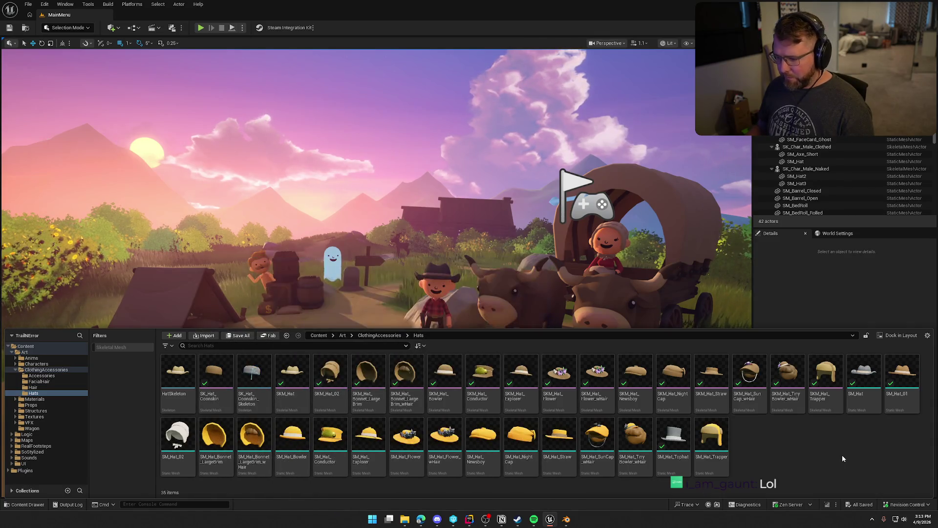
Step: Open SM_Hat_Tophat and search 'i c' for the cosmetic material instance in its slot
{"action": "left_click", "coordinate": [674, 441]}
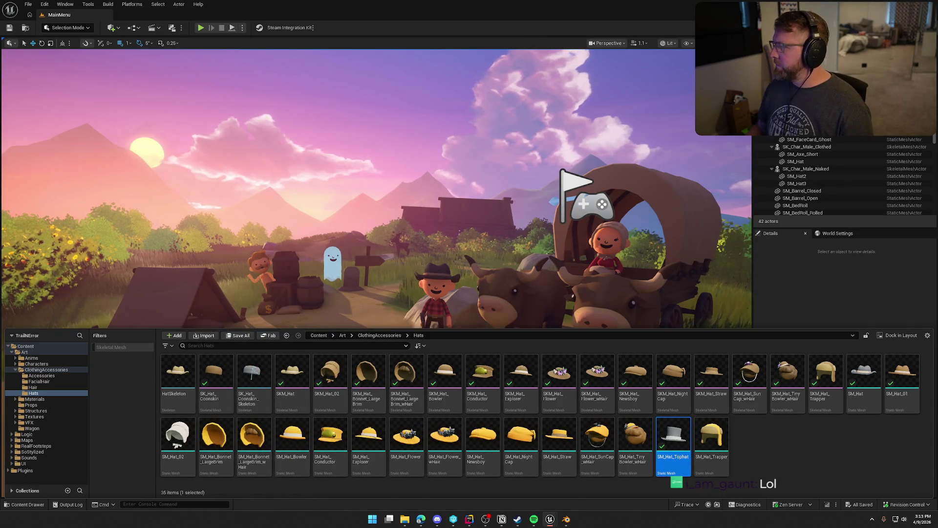
{"action": "double_click", "coordinate": [673, 438]}
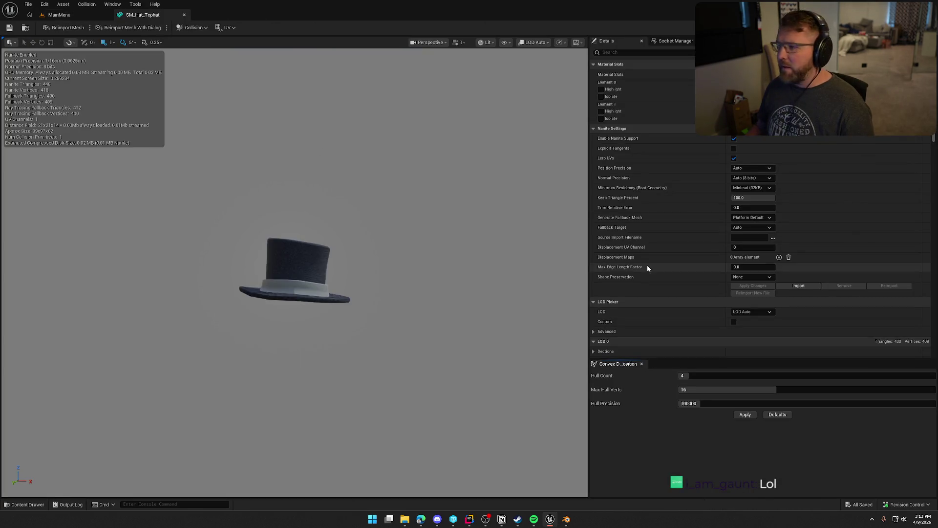
{"action": "left_click", "coordinate": [781, 105]}
{"action": "type", "text": "i c"}
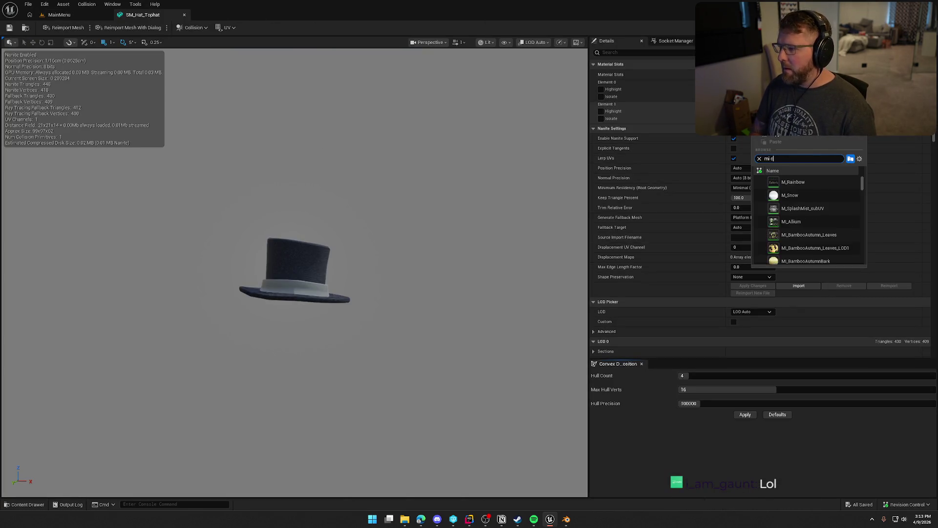
{"action": "mouse_move", "coordinate": [426, 207]}
{"action": "left_mouse_down"}
{"action": "mouse_move", "coordinate": [421, 195]}
{"action": "mouse_move", "coordinate": [420, 209]}
{"action": "left_mouse_up"}
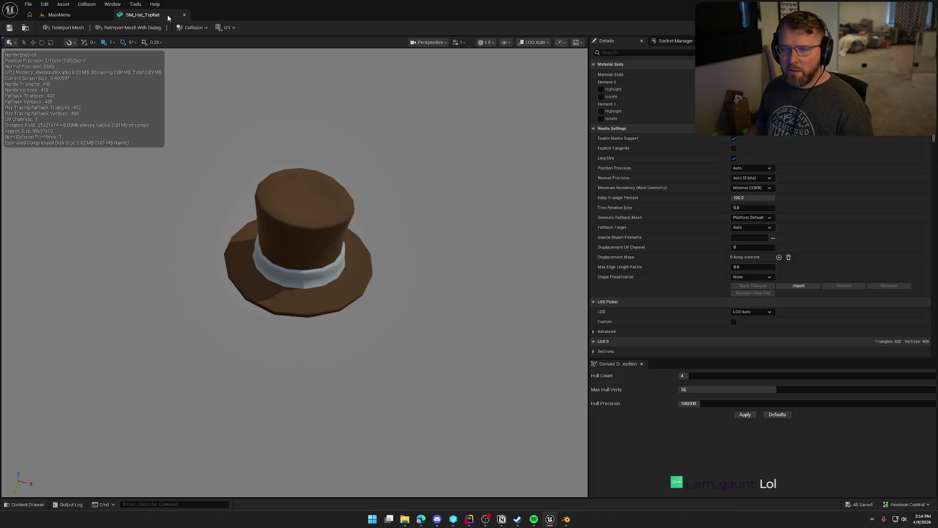
Step: Switch through Blender to the JetBrains Rider code editor
{"action": "key", "text": "alt+Tab"}
{"action": "key", "text": "alt+Tab"}
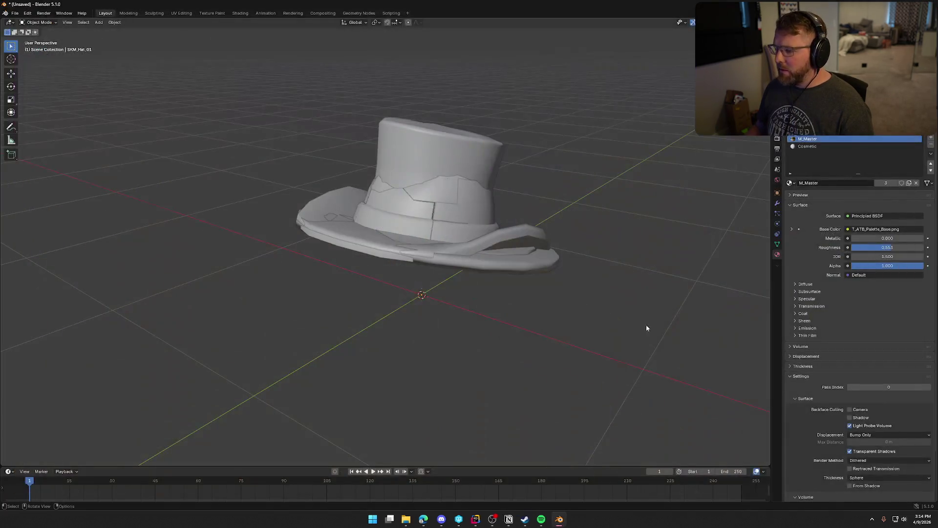
{"action": "key", "text": "super+d"}
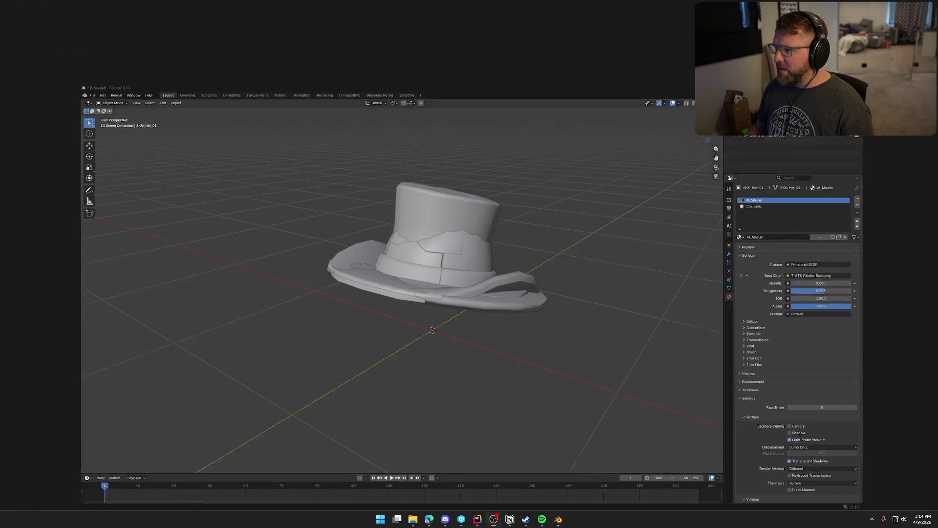
{"action": "left_click", "coordinate": [477, 520]}
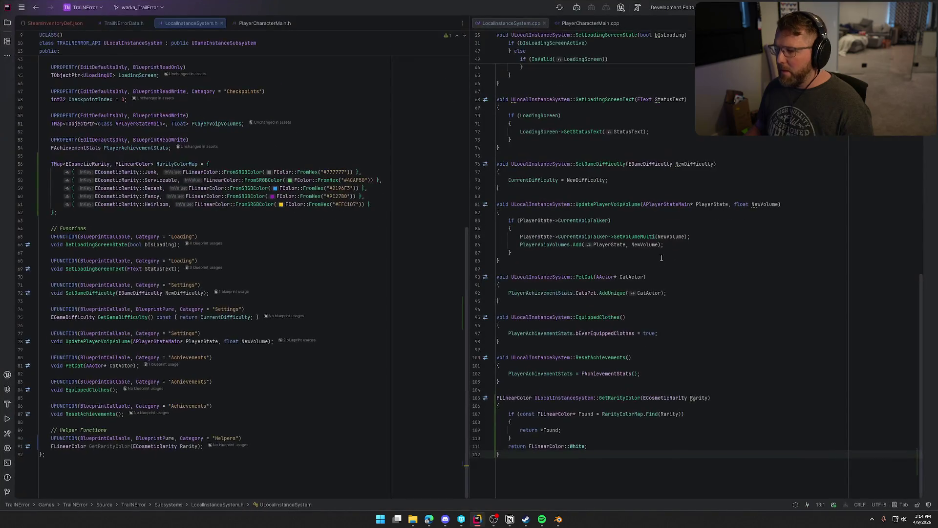
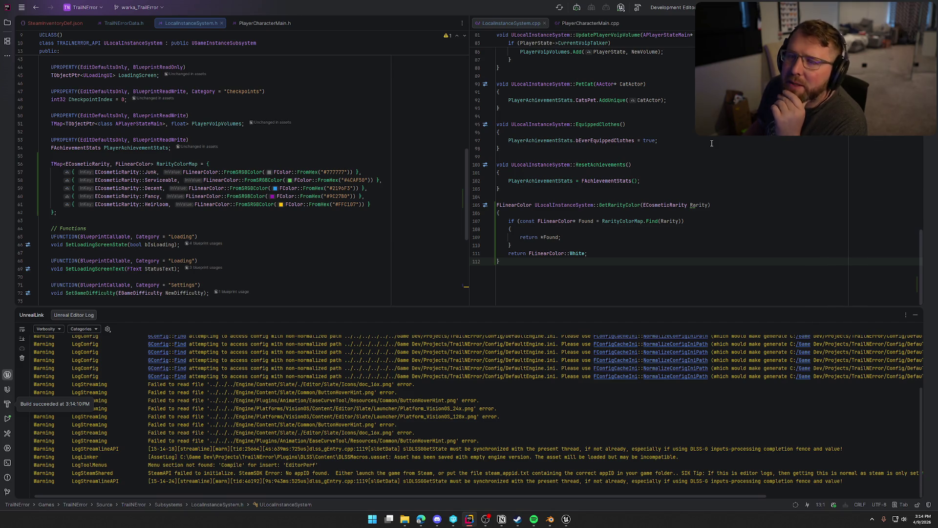
Step: Hide Rider's Unreal Editor log tool window and bring the Unreal Editor window forward
{"action": "left_click", "coordinate": [914, 315]}
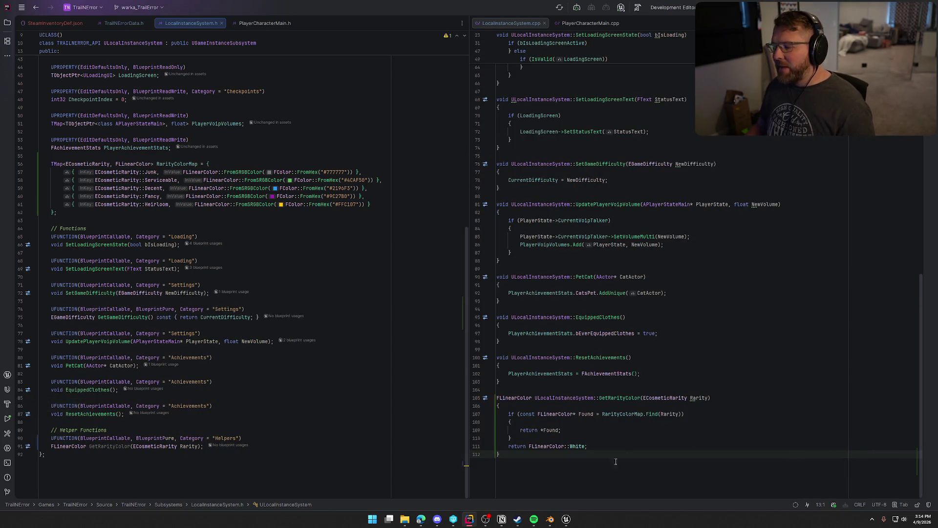
{"action": "left_click", "coordinate": [566, 519]}
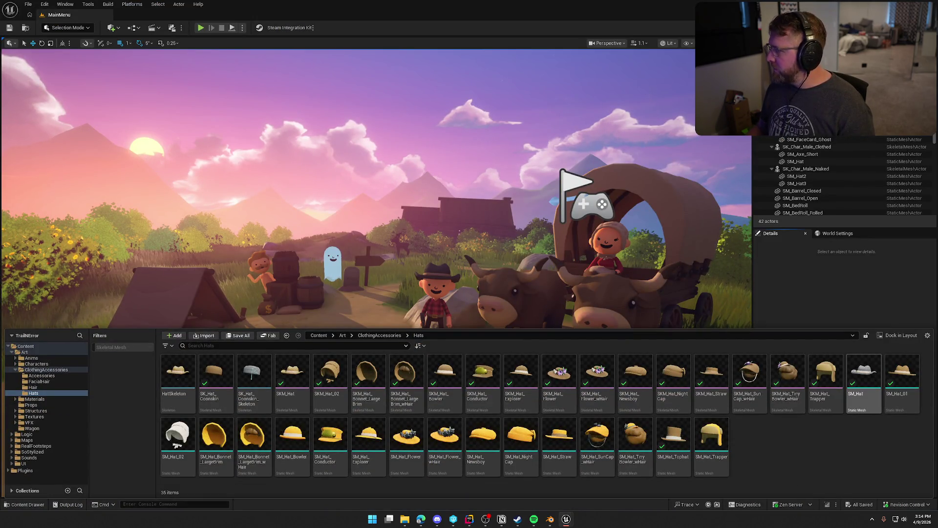
Step: Assign MI_CosmeticColor to SM_Hat's Element 0 material slot and close the mesh editor
{"action": "double_click", "coordinate": [864, 376]}
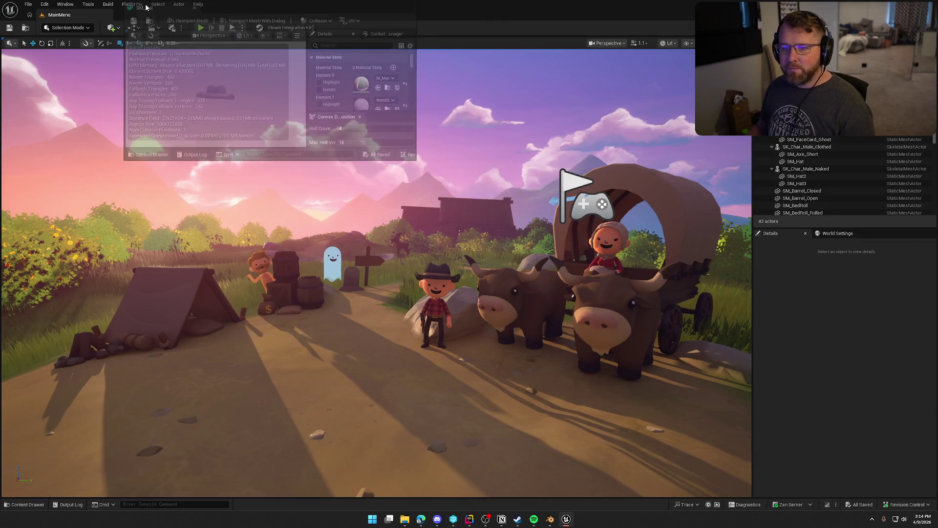
{"action": "left_click", "coordinate": [782, 87]}
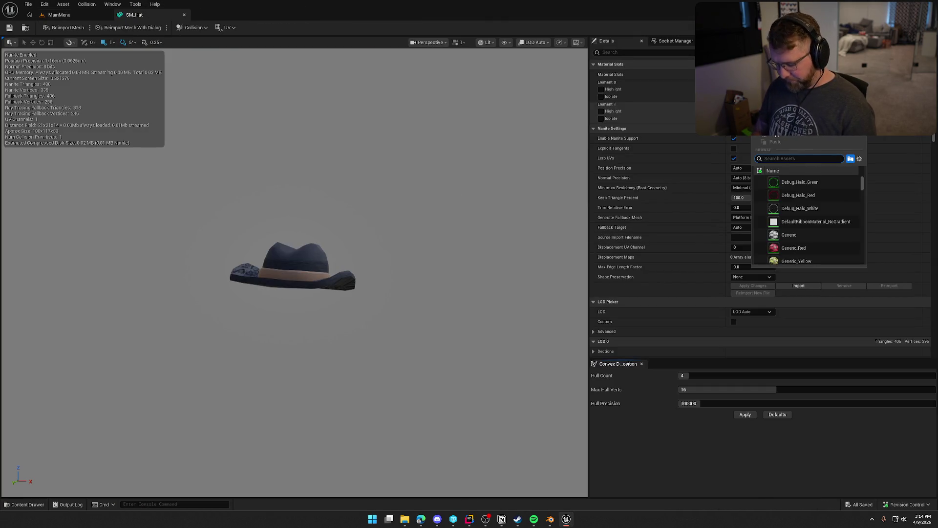
{"action": "type", "text": "mi cos"}
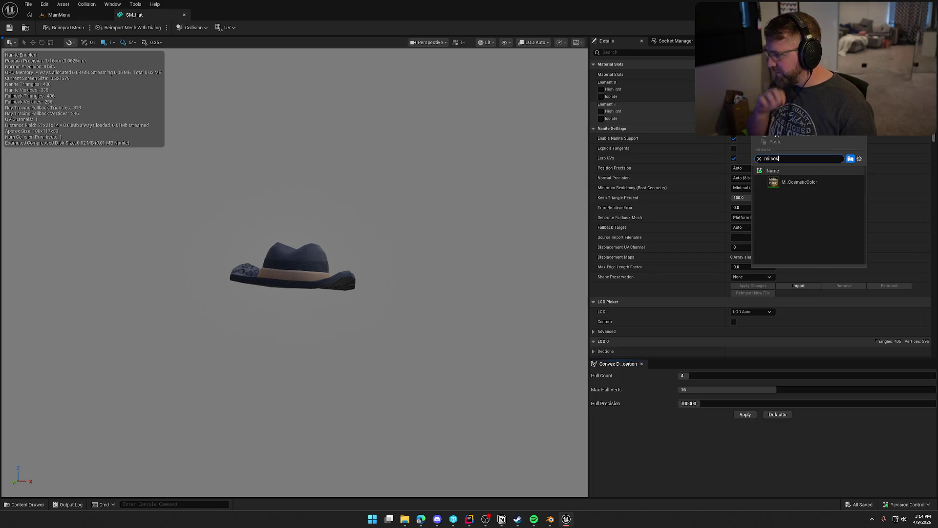
{"action": "left_click", "coordinate": [797, 182]}
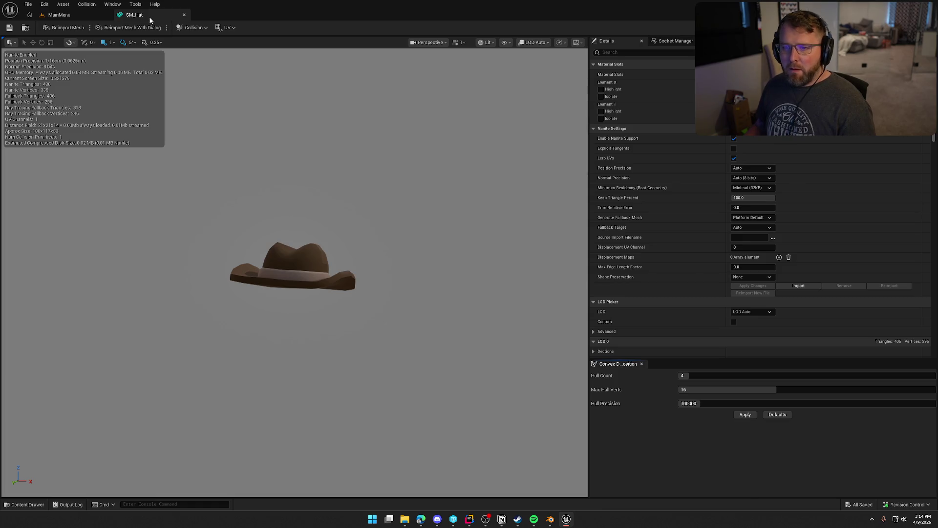
{"action": "left_click", "coordinate": [184, 15]}
Step: Begin deleting the old SKM_Hat skeletal mesh, then cancel the deletion
{"action": "key", "text": "ctrl+space"}
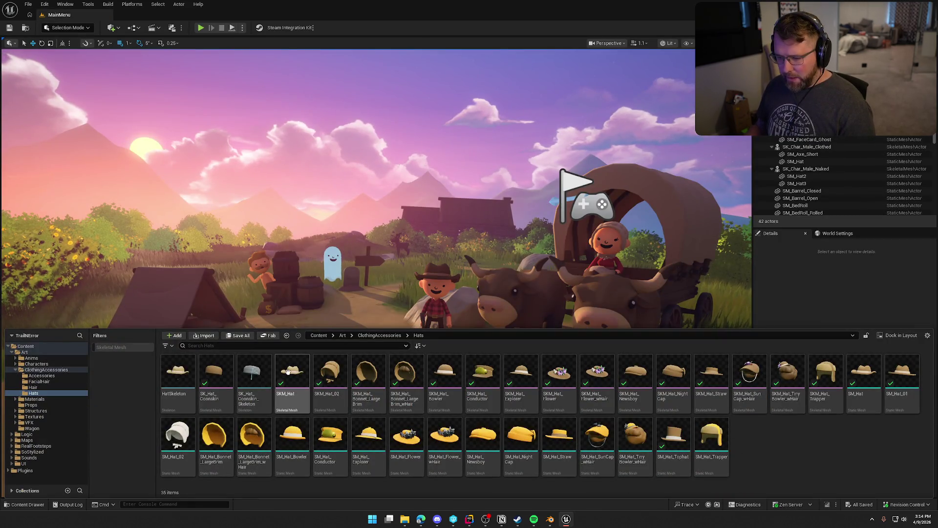
{"action": "left_click", "coordinate": [288, 372]}
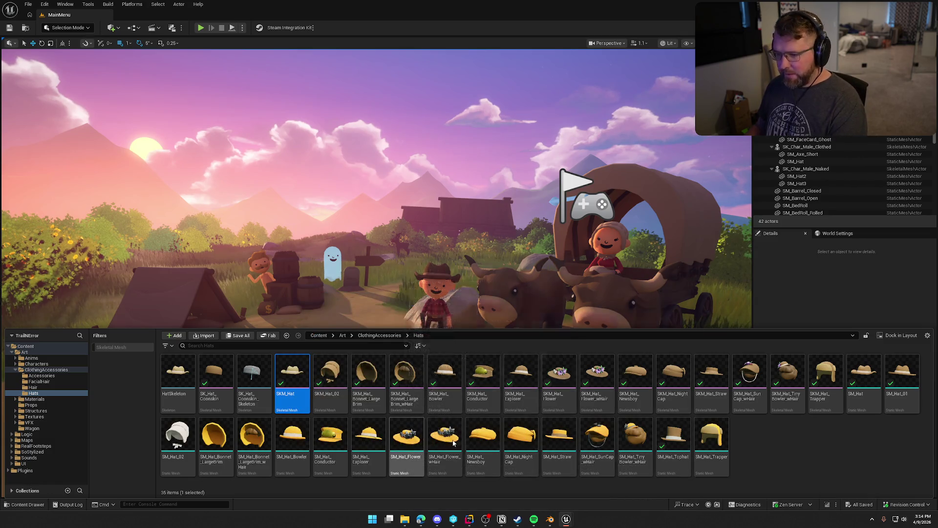
{"action": "key", "text": "Delete"}
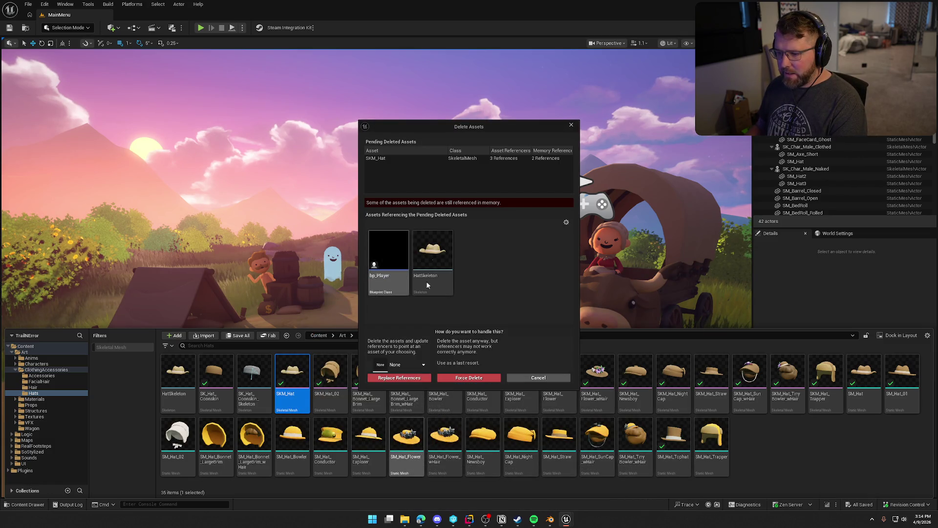
{"action": "left_click", "coordinate": [537, 378]}
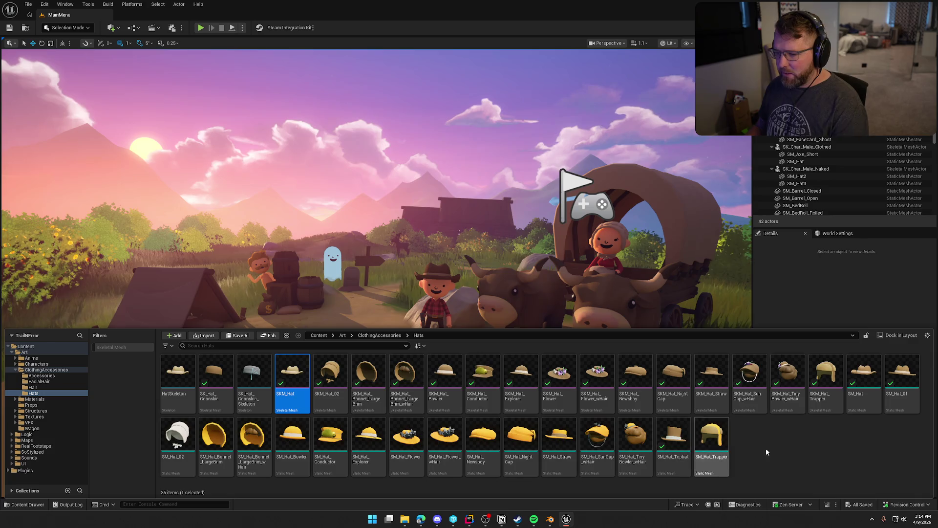
{"action": "left_click", "coordinate": [820, 446]}
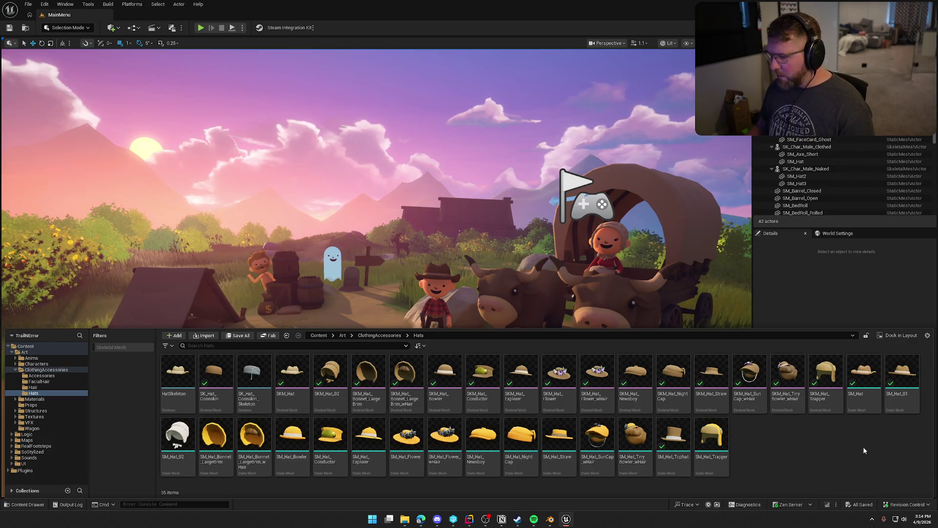
Step: Convert SM_Hat to a skeletal mesh, creating SKM_Hat1
{"action": "left_click", "coordinate": [865, 381]}
{"action": "right_click", "coordinate": [868, 379]}
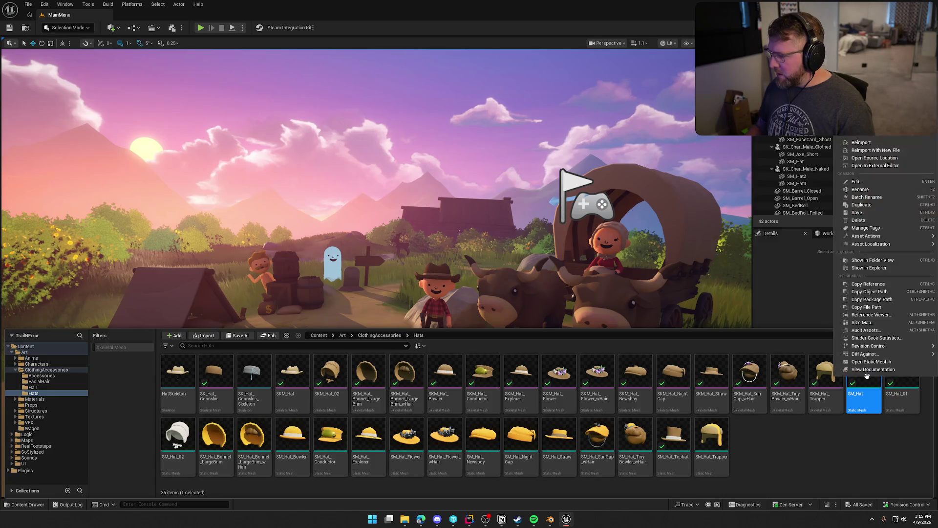
{"action": "mouse_move", "coordinate": [879, 236]}
{"action": "left_click", "coordinate": [801, 230]}
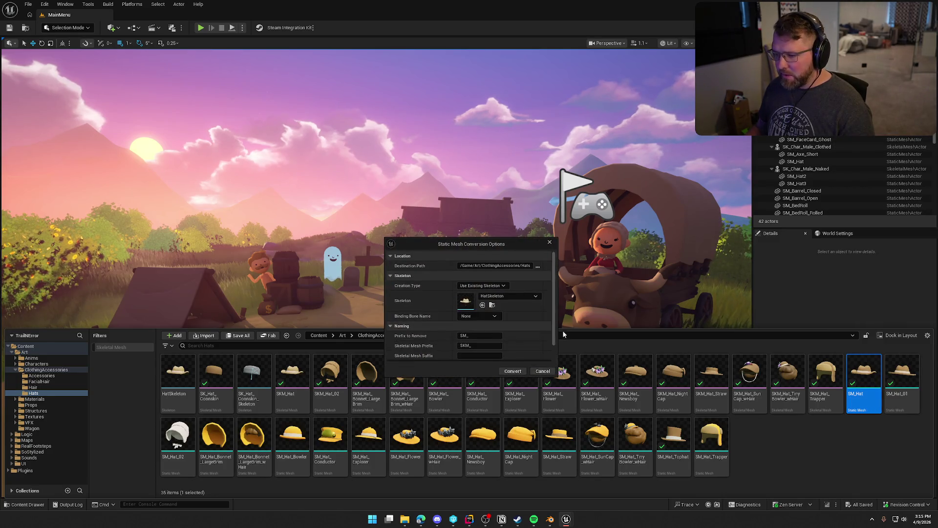
{"action": "left_click", "coordinate": [517, 372]}
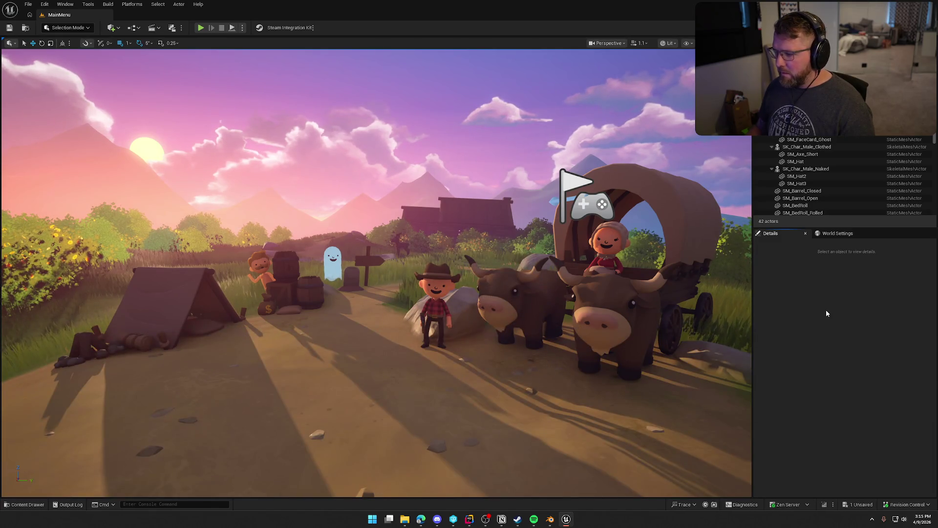
Step: Save the new SKM_Hat1 and start deleting the old SKM_Hat
{"action": "left_click", "coordinate": [788, 453]}
{"action": "left_click", "coordinate": [292, 377]}
{"action": "key", "text": "ctrl+shift+s"}
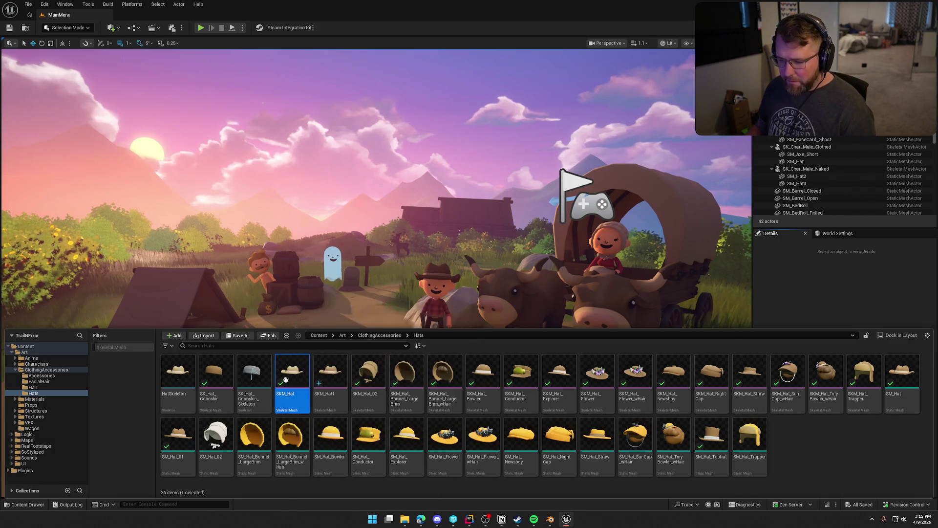
{"action": "key", "text": "Delete"}
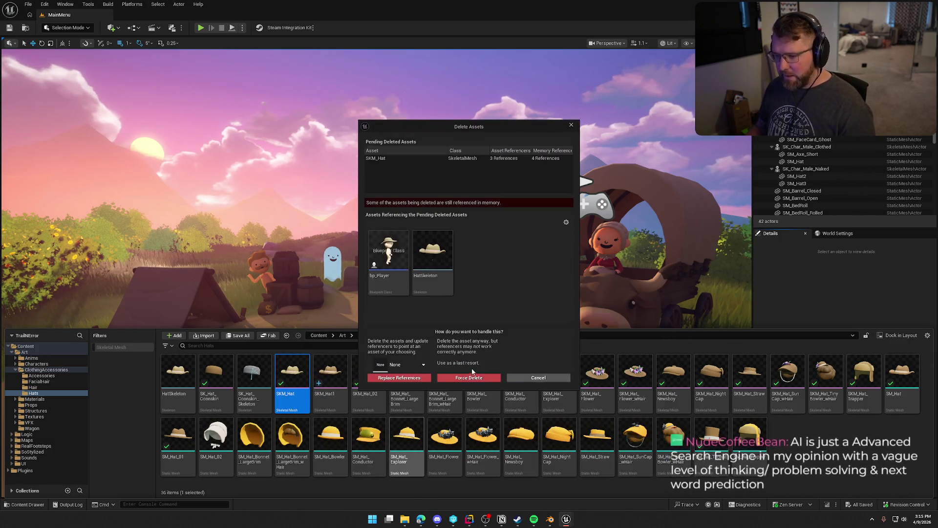
Step: Replace SKM_Hat's references with SKM_Hat1, save affected assets and check out bp_Player
{"action": "left_click", "coordinate": [414, 364]}
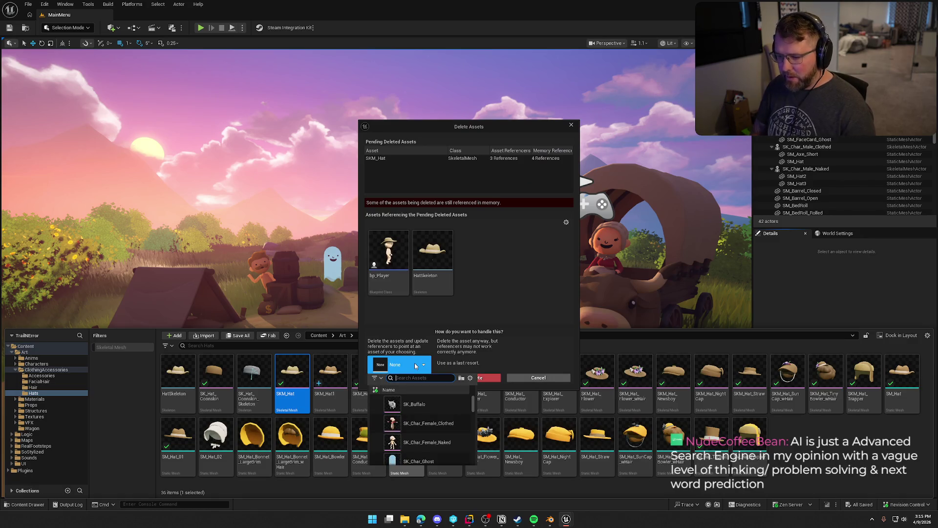
{"action": "type", "text": "skm hat 1"}
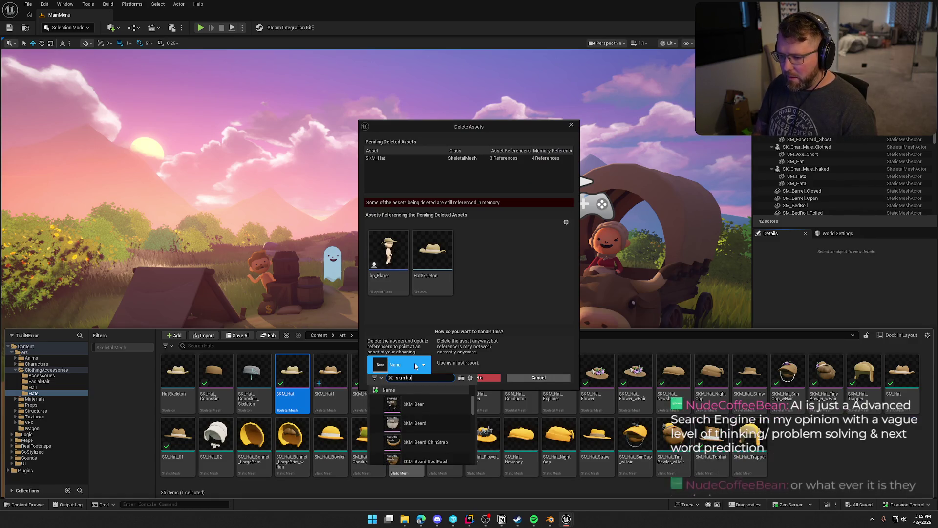
{"action": "left_click", "coordinate": [413, 413]}
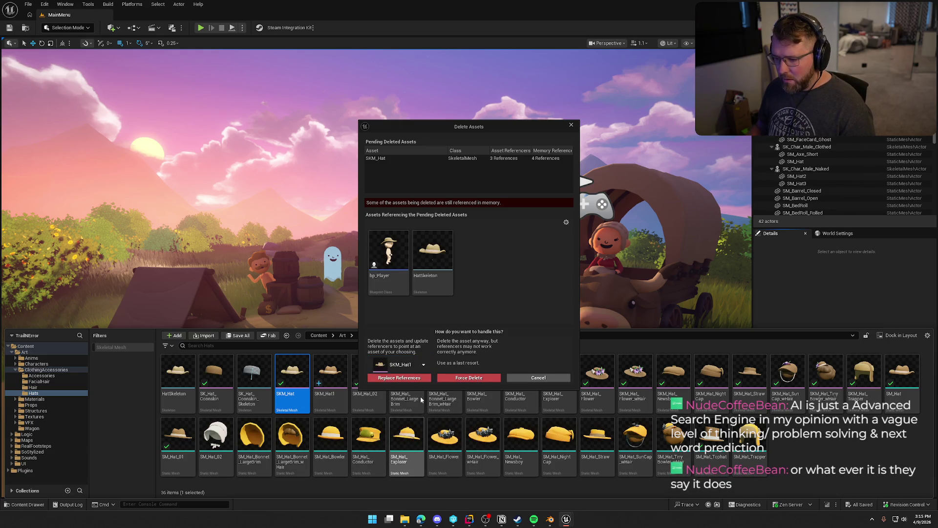
{"action": "left_click", "coordinate": [409, 379]}
{"action": "left_click", "coordinate": [521, 277]}
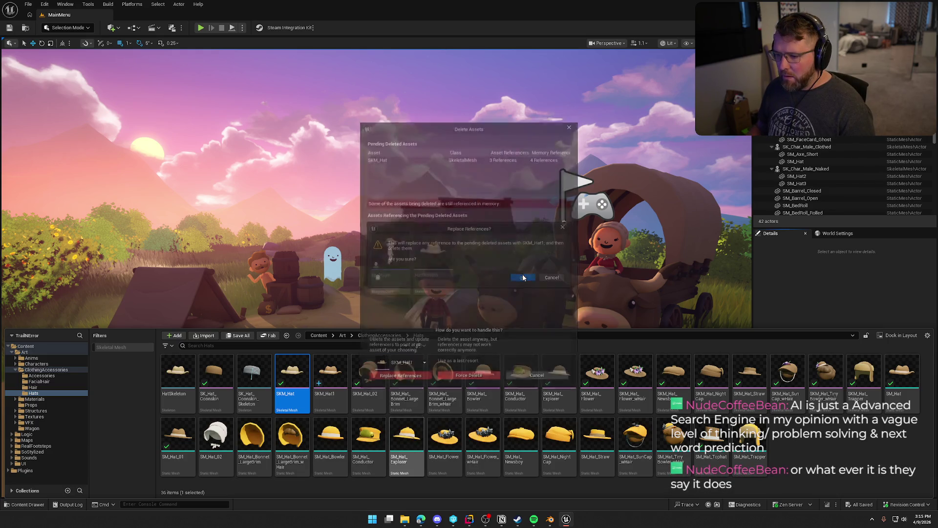
{"action": "left_click", "coordinate": [501, 341]}
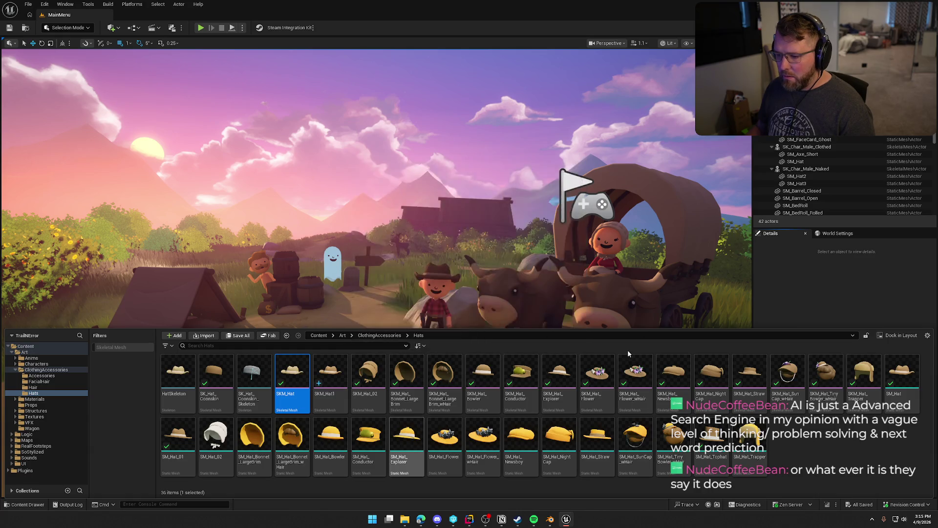
{"action": "left_click", "coordinate": [484, 343]}
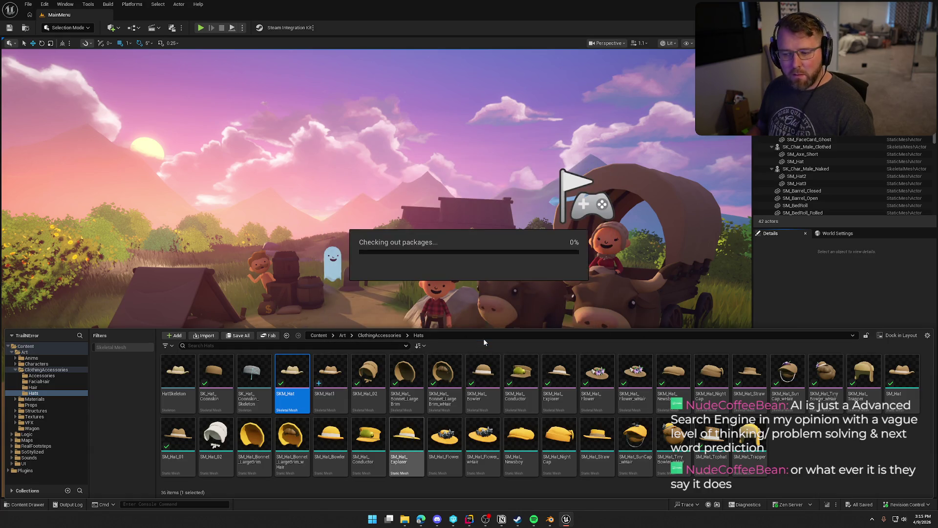
{"action": "left_click", "coordinate": [292, 377]}
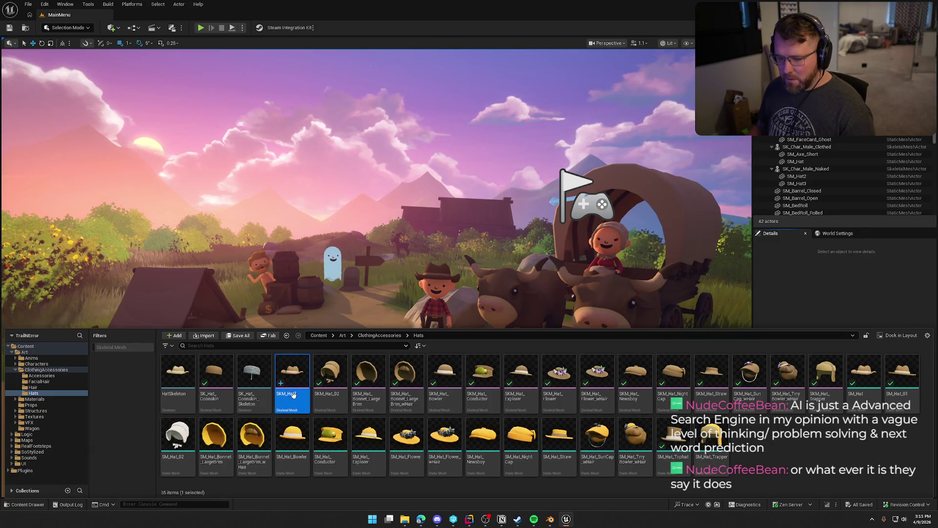
{"action": "type", "text": "1"}
Step: Abandon renaming SKM_Hat1, then convert SM_Hat_01 and SM_Hat_Tophat to skeletal meshes
{"action": "key", "text": "BackSpace"}
{"action": "key", "text": "Escape"}
{"action": "left_click", "coordinate": [794, 457]}
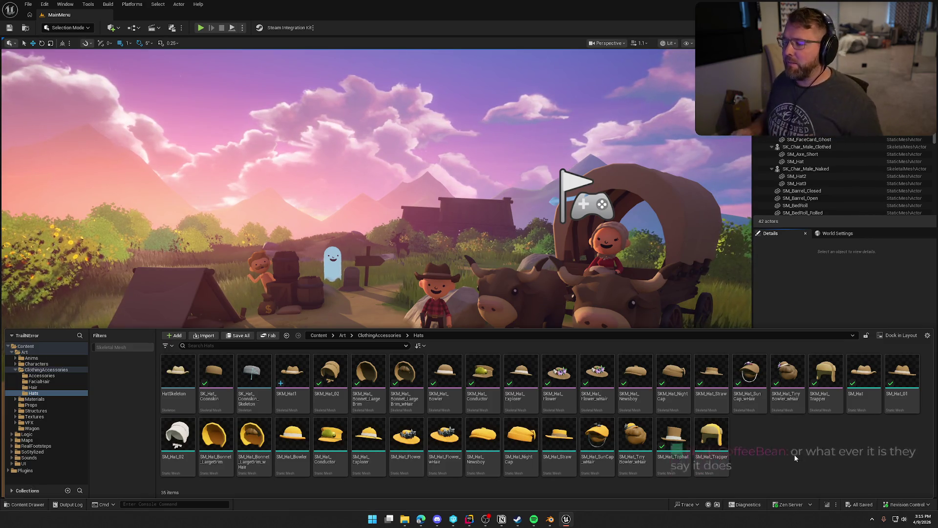
{"action": "left_click", "coordinate": [908, 371]}
{"action": "left_click", "coordinate": [673, 437], "text": "ctrl"}
{"action": "right_click", "coordinate": [673, 437]}
{"action": "mouse_move", "coordinate": [696, 189]}
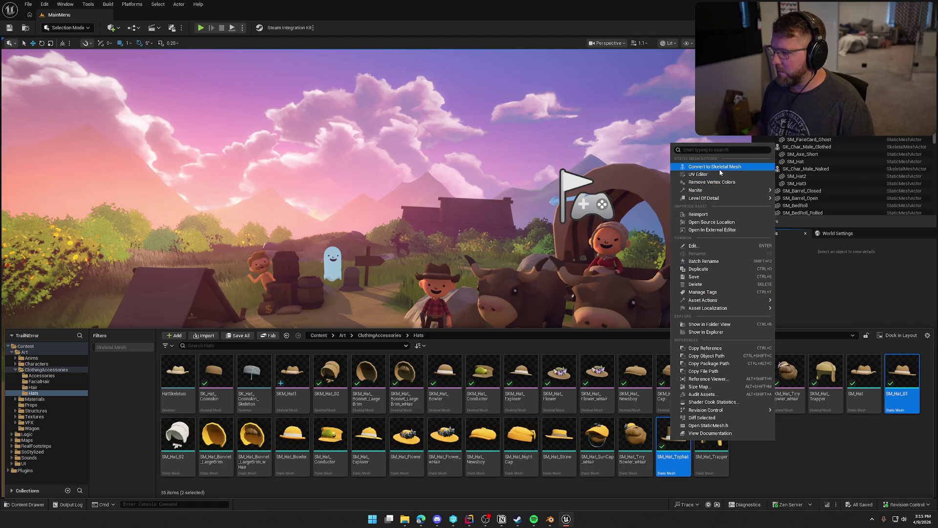
{"action": "left_click", "coordinate": [714, 166]}
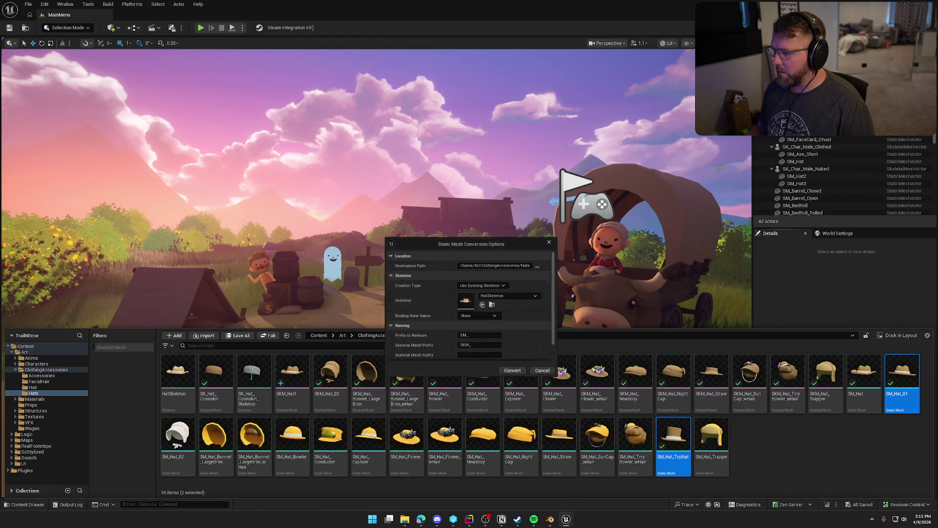
{"action": "left_click", "coordinate": [511, 371]}
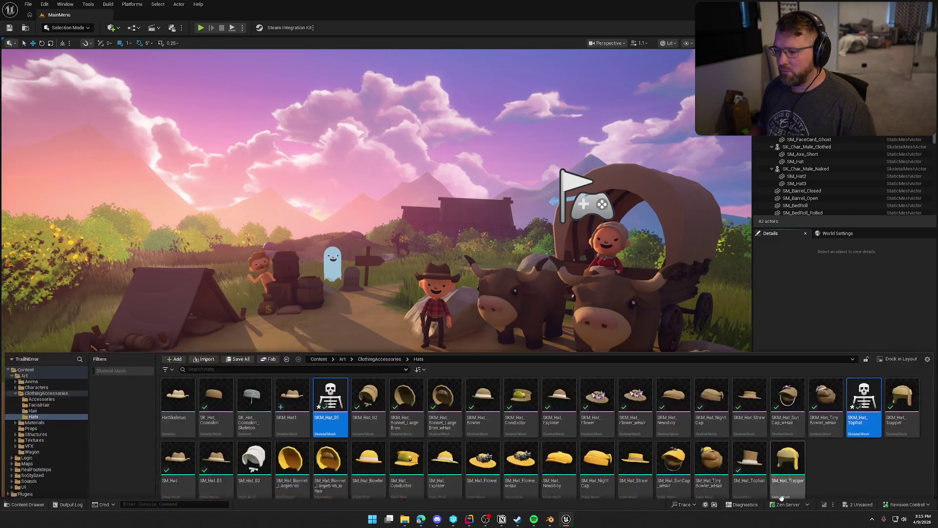
Step: Save SKM_Hat_01 and SKM_Hat_Tophat and filter the Hats folder to Skeletal Mesh
{"action": "left_click", "coordinate": [869, 451]}
{"action": "key", "text": "ctrl+shift+s"}
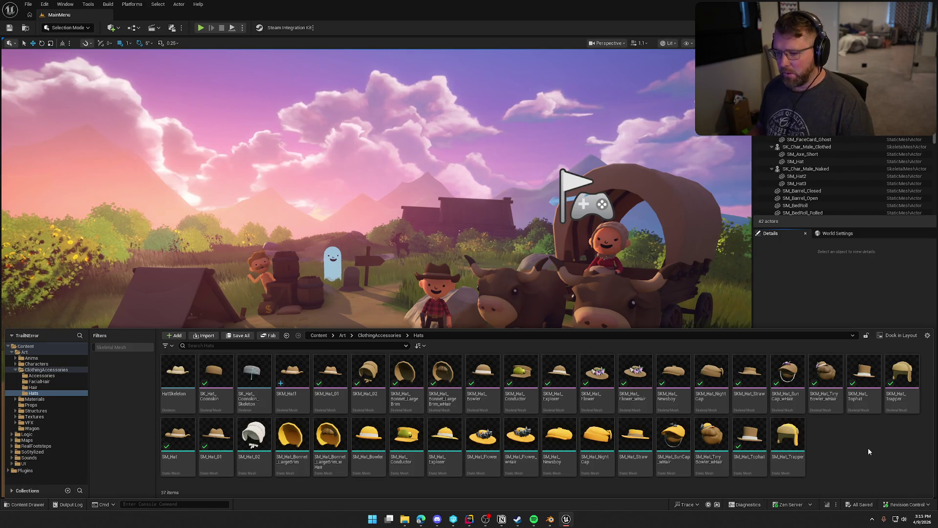
{"action": "left_click", "coordinate": [120, 347]}
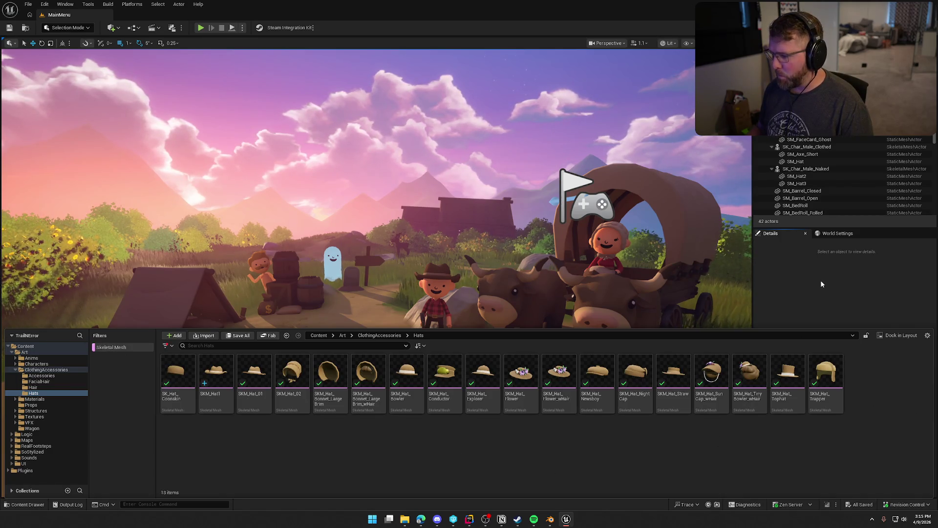
Step: Browse Hair, FacialHair and Accessories, then open MI_Hair_Blonde from Materials > MaterialInstances
{"action": "left_click", "coordinate": [33, 387]}
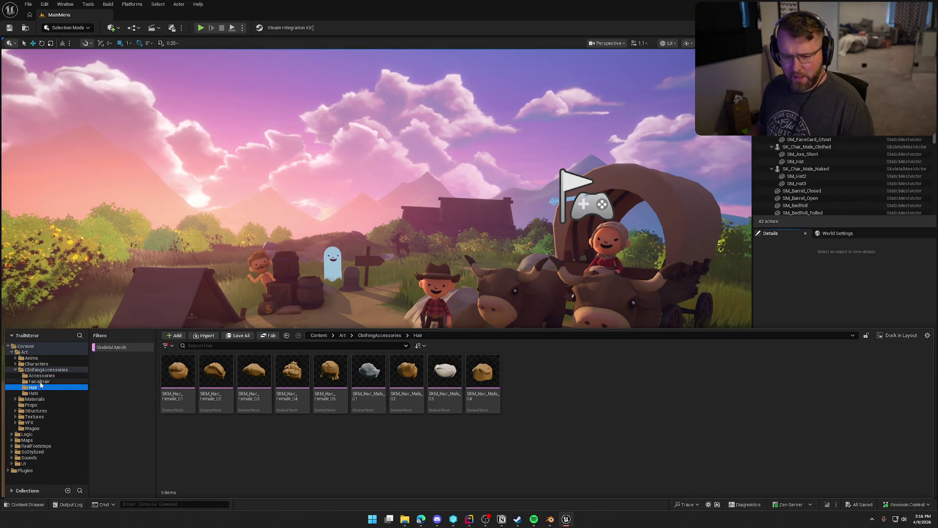
{"action": "left_click", "coordinate": [47, 381]}
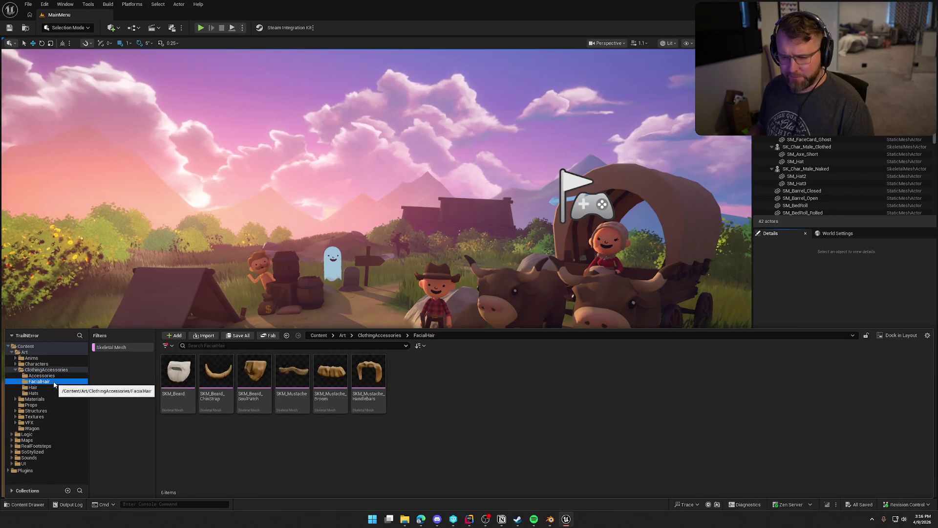
{"action": "left_click", "coordinate": [41, 375]}
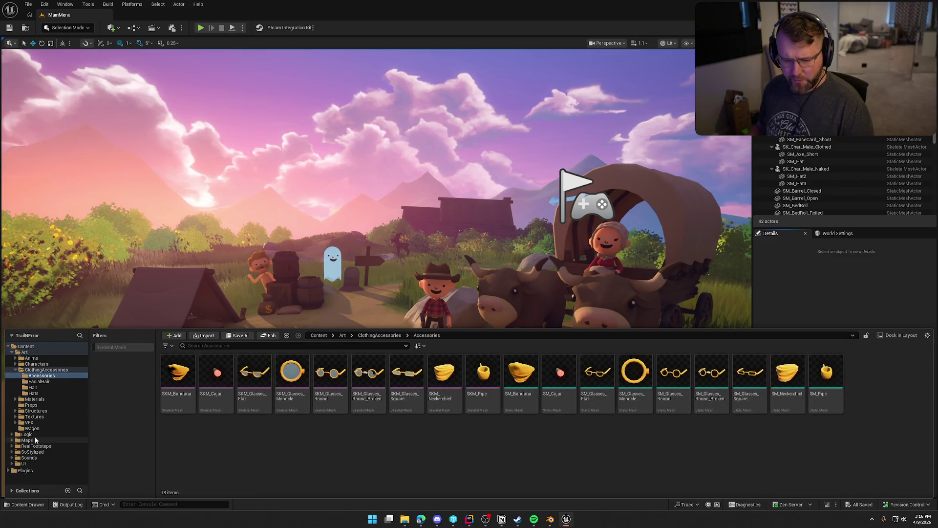
{"action": "left_click", "coordinate": [46, 399]}
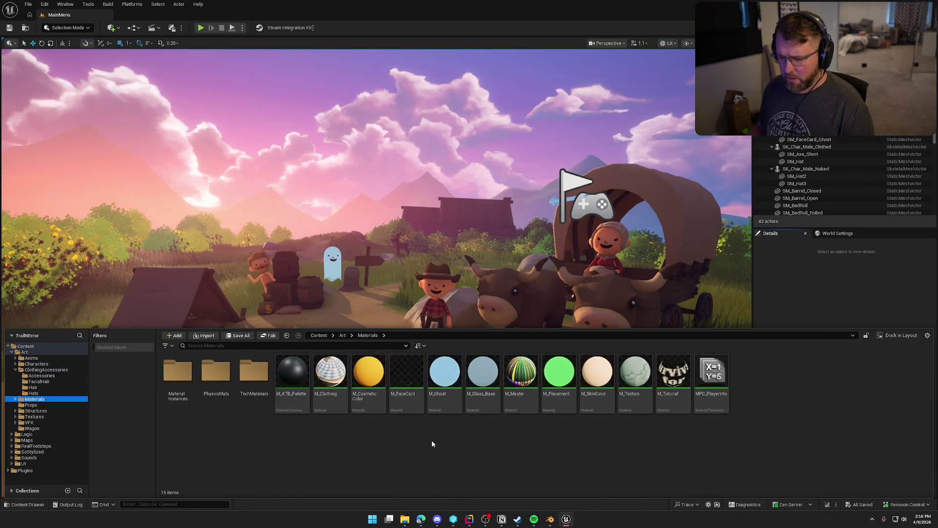
{"action": "double_click", "coordinate": [177, 374]}
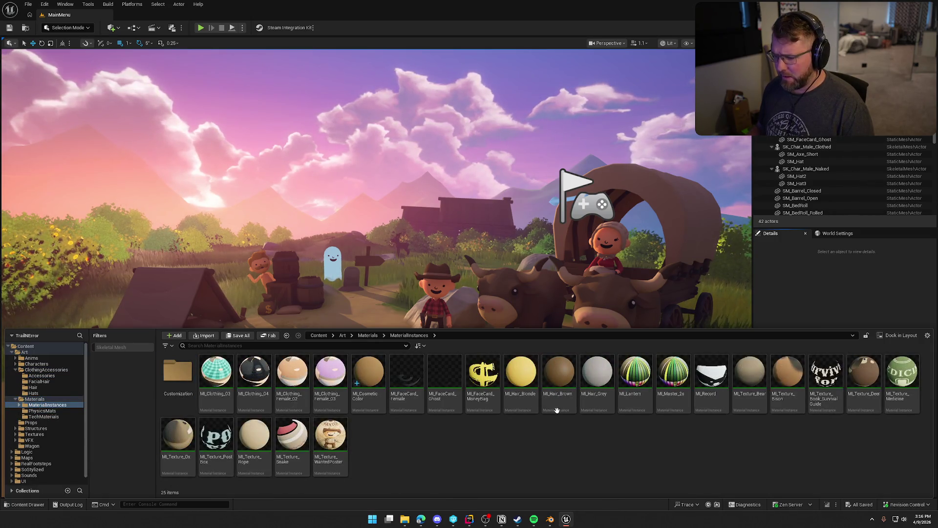
{"action": "left_click", "coordinate": [521, 371]}
{"action": "right_click", "coordinate": [534, 397]}
{"action": "left_click", "coordinate": [552, 404]}
{"action": "left_click_drag", "start_coordinate": [537, 377], "coordinate": [586, 430]}
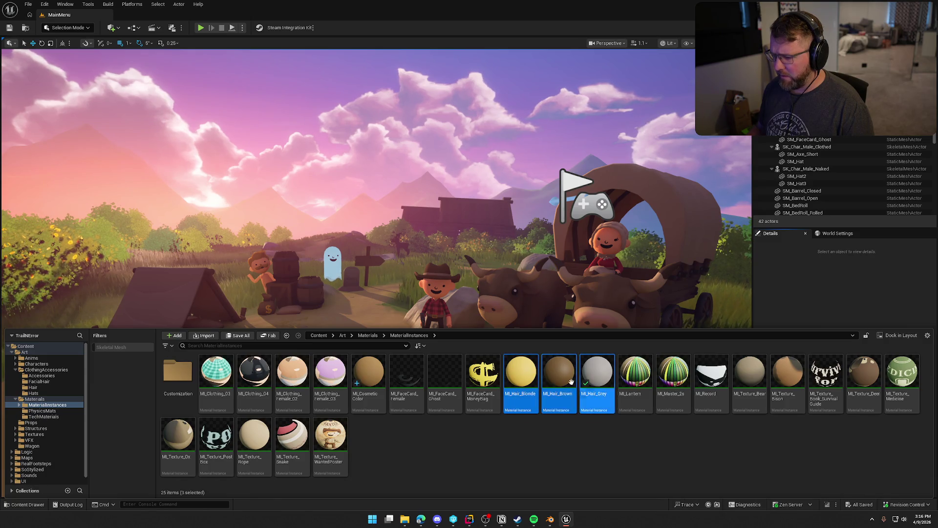
{"action": "left_click", "coordinate": [573, 441]}
{"action": "double_click", "coordinate": [521, 378]}
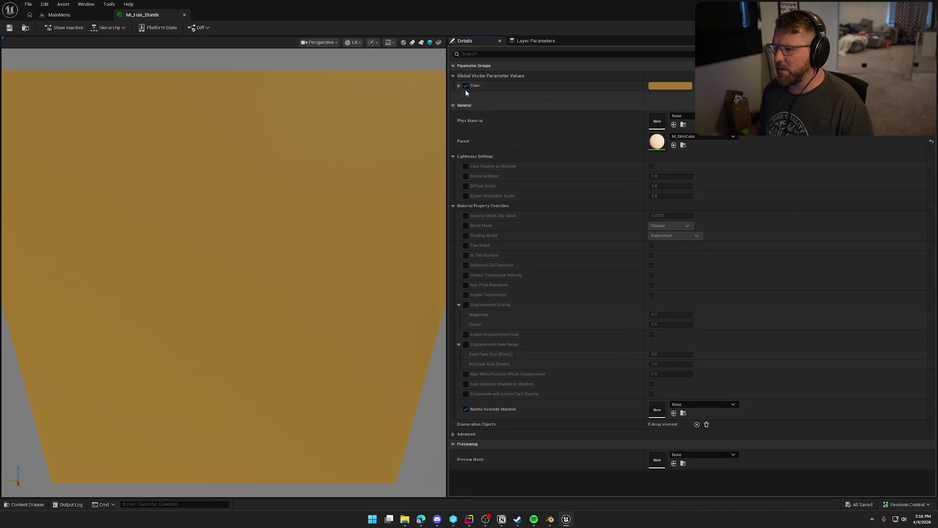
Step: Inspect the parent material M_SkinColor's node graph, then close it
{"action": "double_click", "coordinate": [657, 141]}
{"action": "mouse_move", "coordinate": [382, 318]}
{"action": "left_mouse_down"}
{"action": "mouse_move", "coordinate": [427, 320]}
{"action": "mouse_move", "coordinate": [511, 300]}
{"action": "left_mouse_up"}
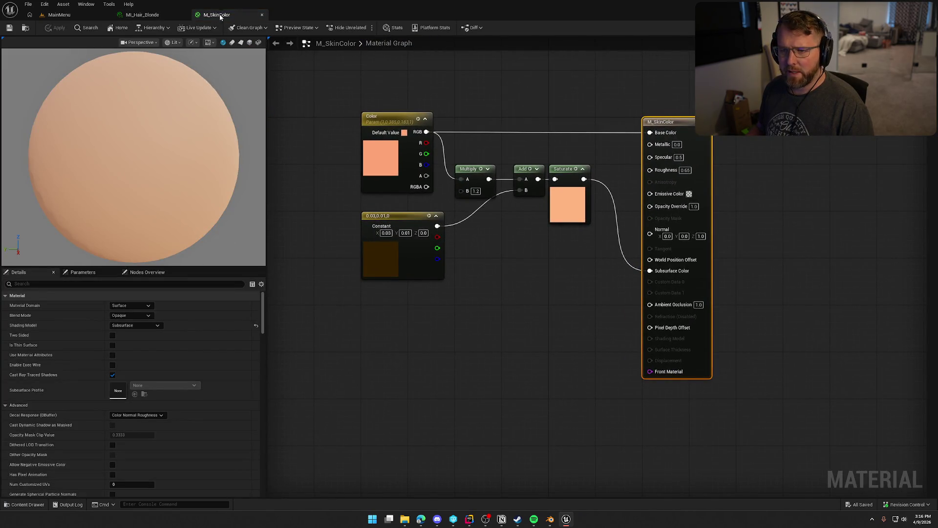
{"action": "middle_click", "coordinate": [220, 15]}
Step: Rename MI_Hair_Blonde to MI_Hair and check it out
{"action": "key", "text": "ctrl+b"}
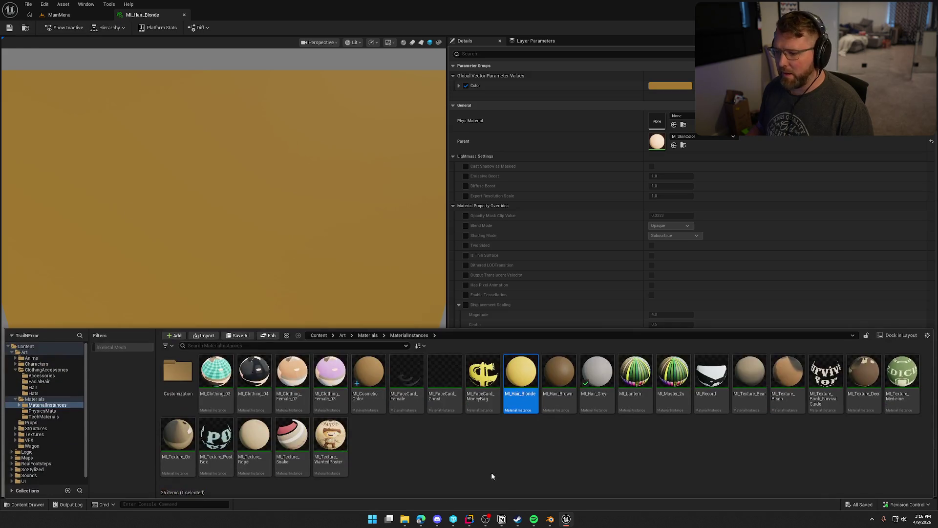
{"action": "key", "text": "F2"}
{"action": "key", "text": "End"}
{"action": "key", "text": "BackSpace"}
{"action": "key", "text": "BackSpace"}
{"action": "key", "text": "BackSpace"}
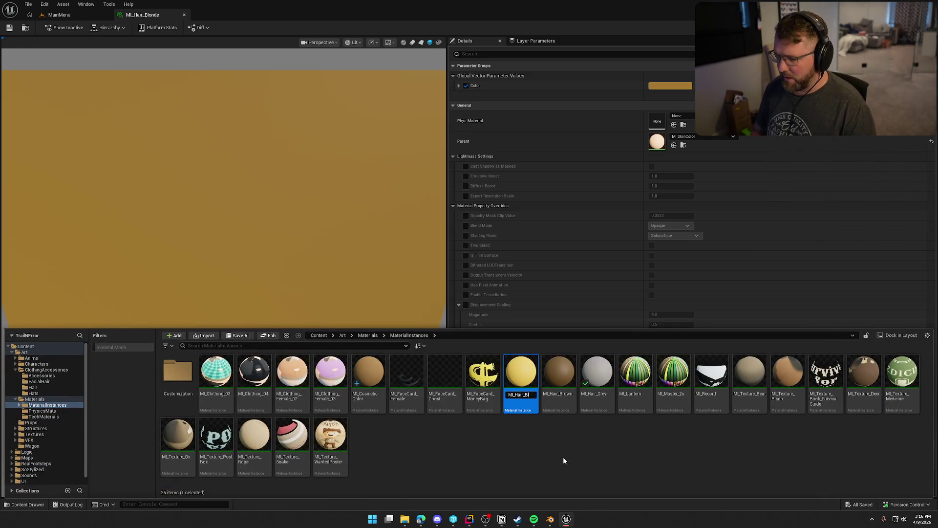
{"action": "key", "text": "Return"}
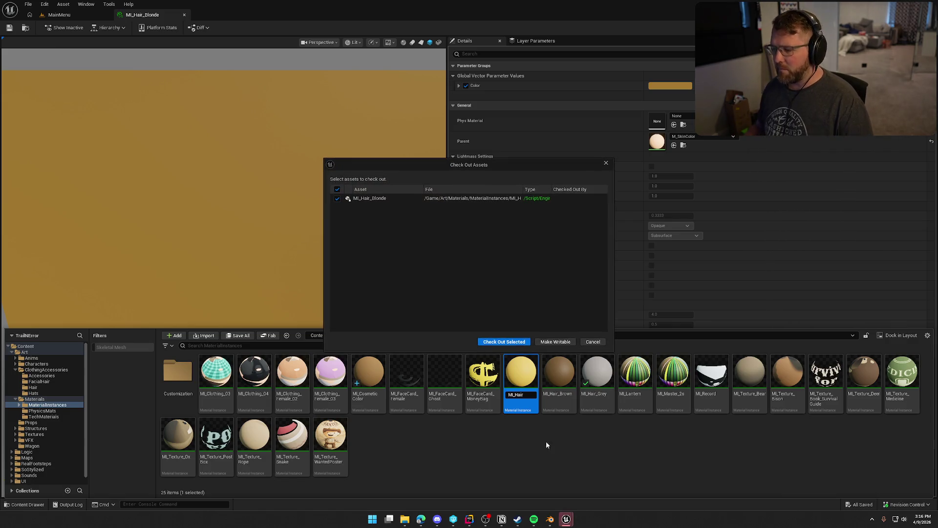
{"action": "left_click", "coordinate": [504, 342]}
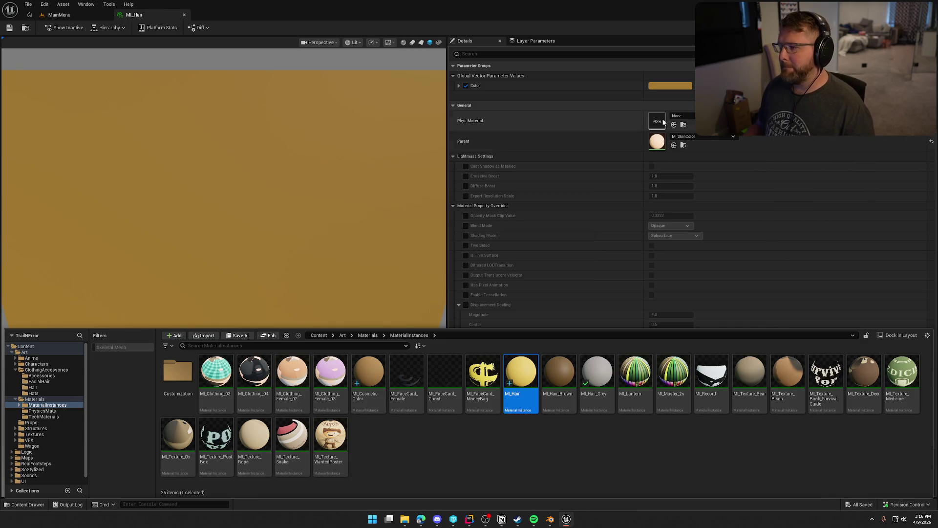
Step: Set MI_Hair's Color parameter to dark brown and close its editor
{"action": "left_click", "coordinate": [670, 86]}
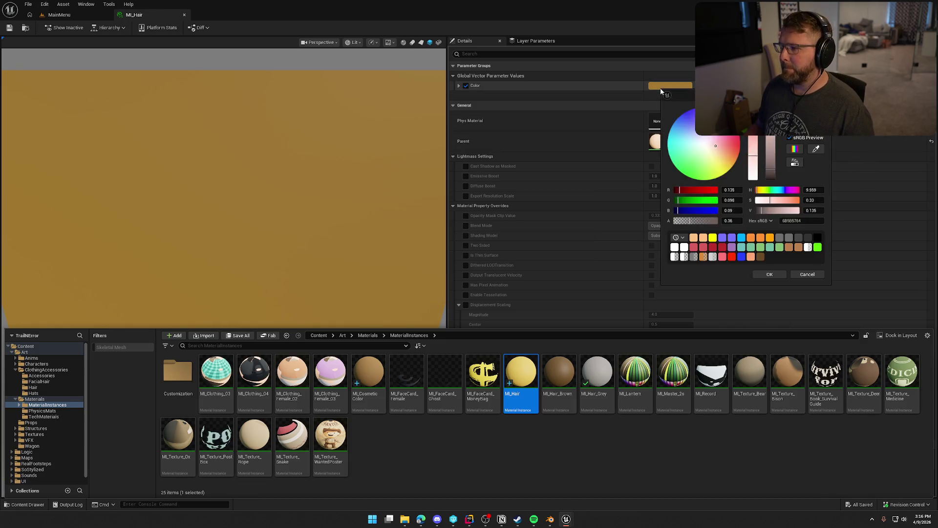
{"action": "left_click", "coordinate": [735, 158]}
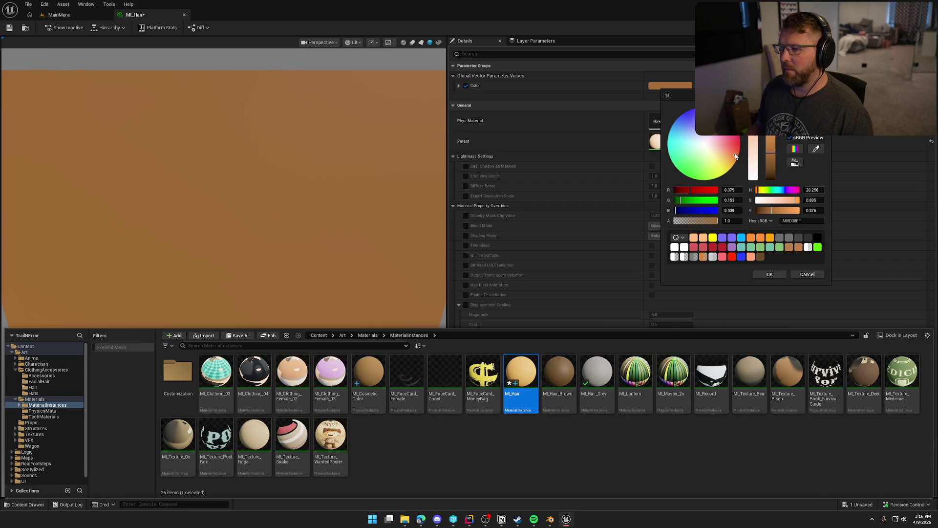
{"action": "left_click_drag", "start_coordinate": [770, 156], "coordinate": [772, 176]}
{"action": "left_click", "coordinate": [770, 274]}
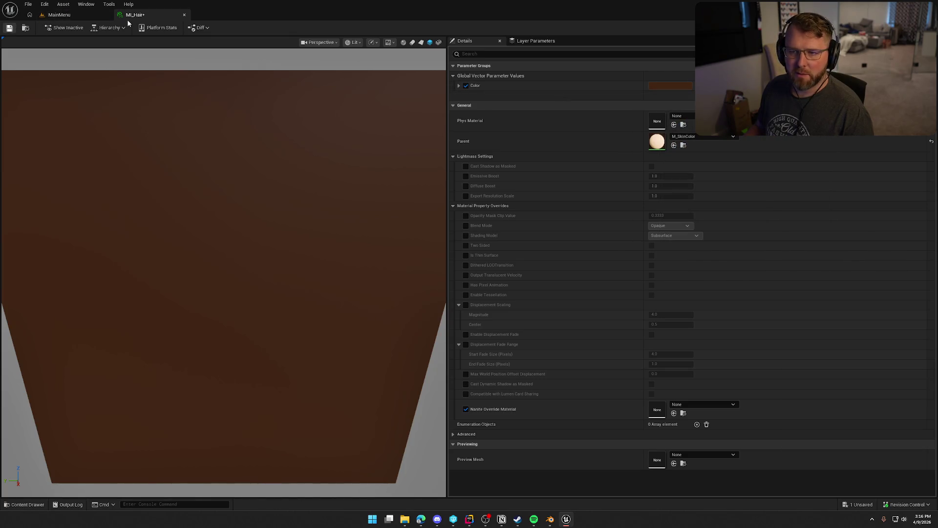
{"action": "left_click", "coordinate": [185, 15]}
{"action": "key", "text": "ctrl+space"}
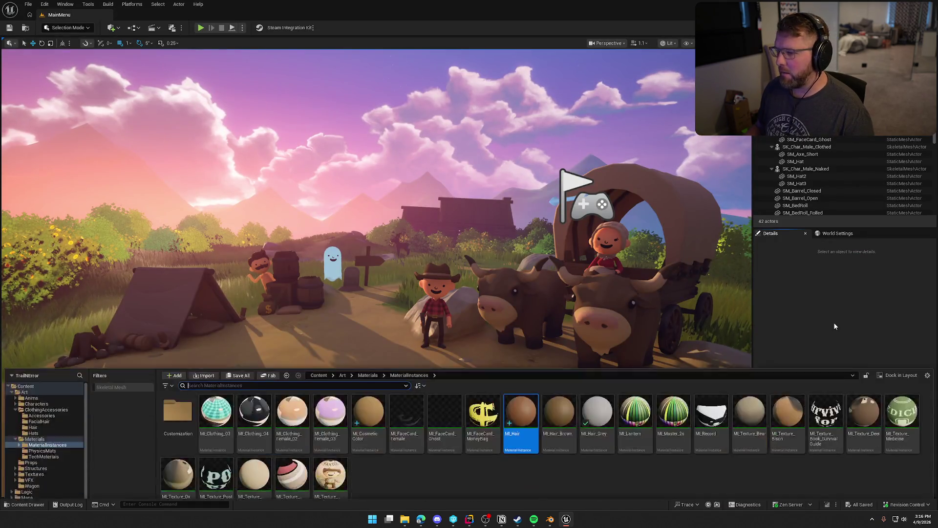
Step: Select MI_Hair_Brown and MI_Hair_Grey and start deleting them
{"action": "left_click", "coordinate": [491, 454]}
{"action": "left_click", "coordinate": [558, 386]}
{"action": "left_click", "coordinate": [596, 386], "text": "ctrl"}
{"action": "key", "text": "Delete"}
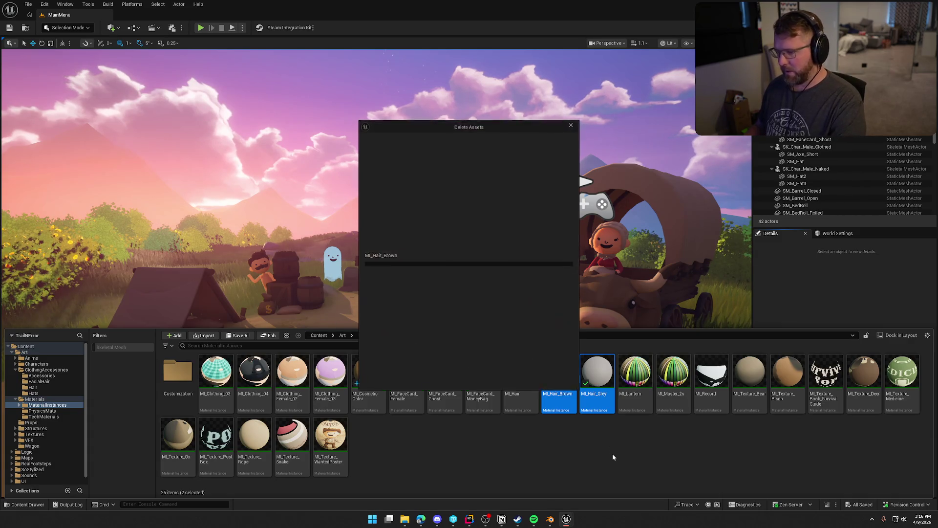
{"action": "left_click_drag", "start_coordinate": [570, 247], "coordinate": [553, 328]}
Step: Redirect their references to MI_Hair, then save and check out the changed packages
{"action": "left_click", "coordinate": [402, 367]}
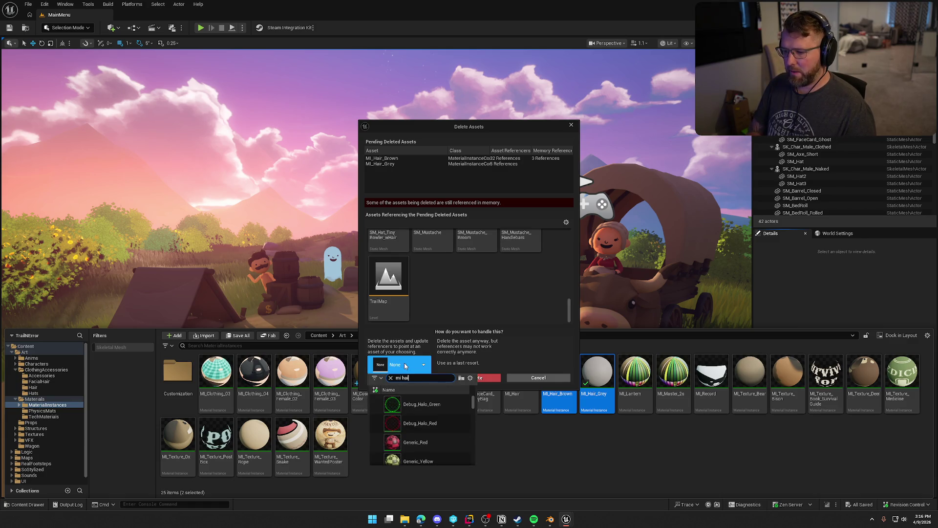
{"action": "type", "text": "_hair"}
{"action": "key", "text": "Return"}
{"action": "left_click", "coordinate": [403, 380]}
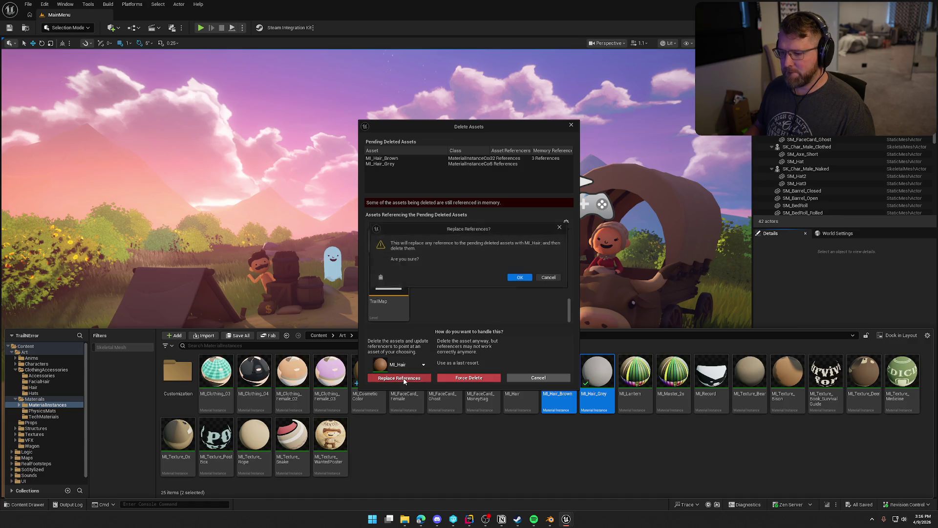
{"action": "left_click", "coordinate": [516, 279]}
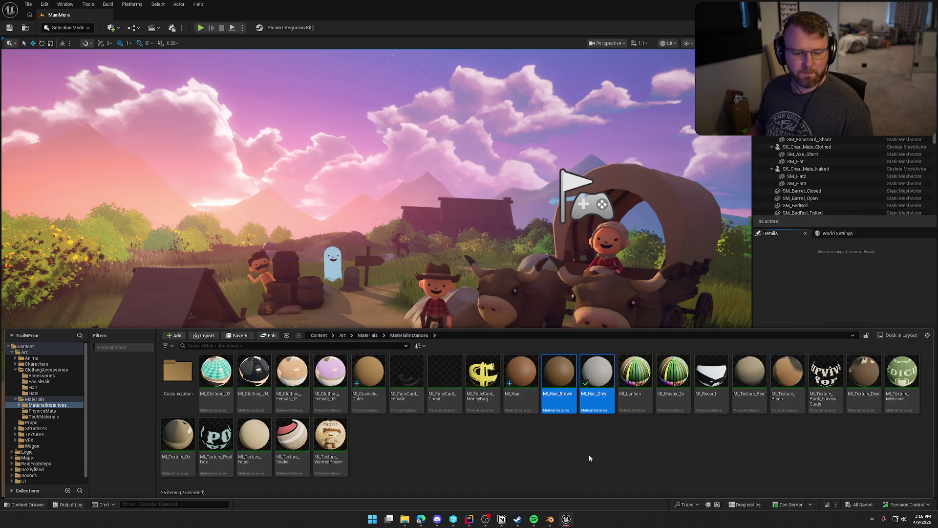
{"action": "key", "text": "Return"}
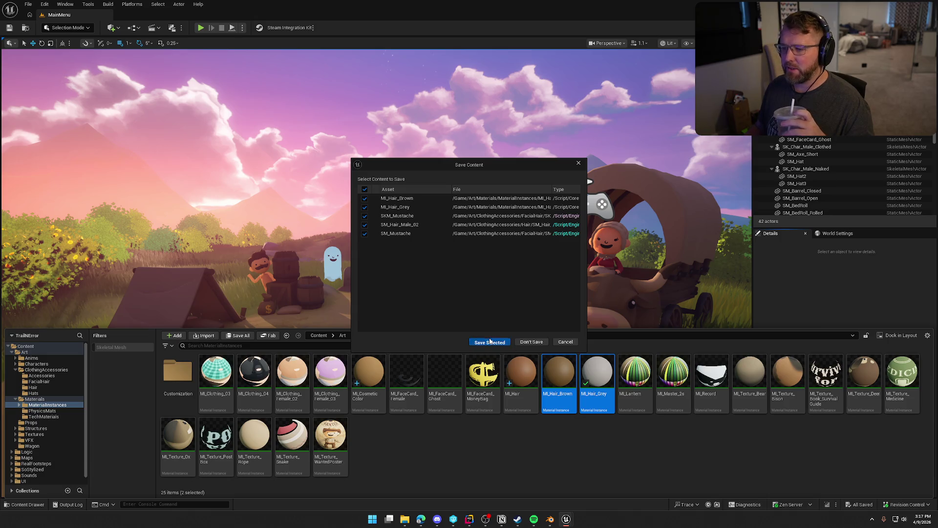
{"action": "key", "text": "Return"}
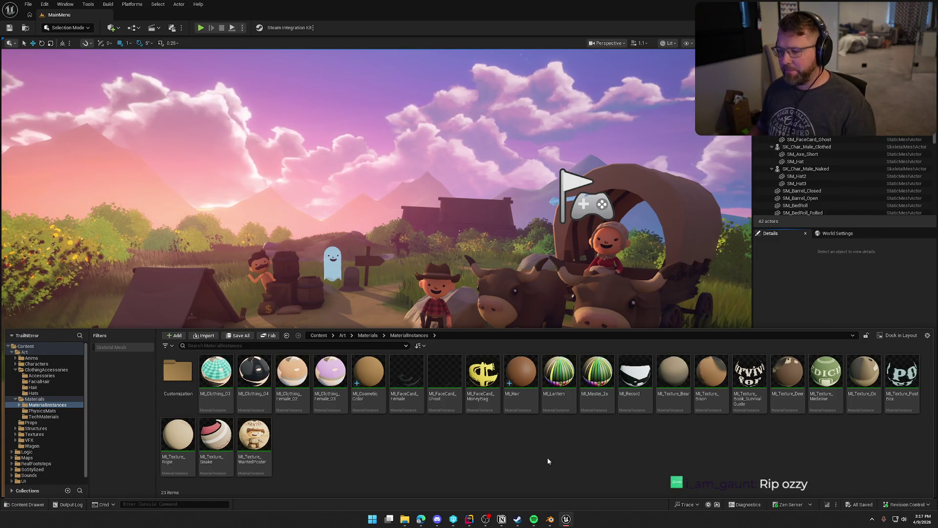
Step: Open SKM_Beard from FacialHair and compare it with the SM_Beard static mesh
{"action": "left_click", "coordinate": [39, 399]}
{"action": "left_click", "coordinate": [44, 382]}
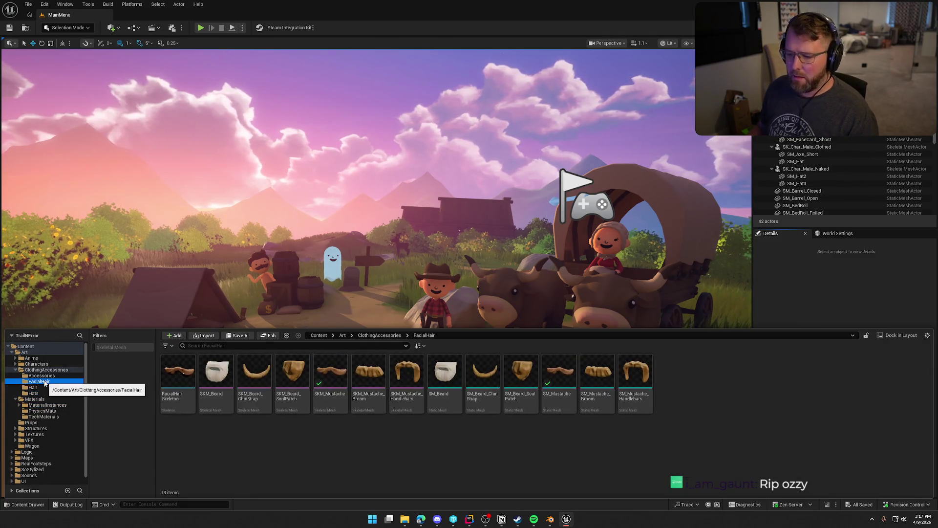
{"action": "double_click", "coordinate": [217, 374]}
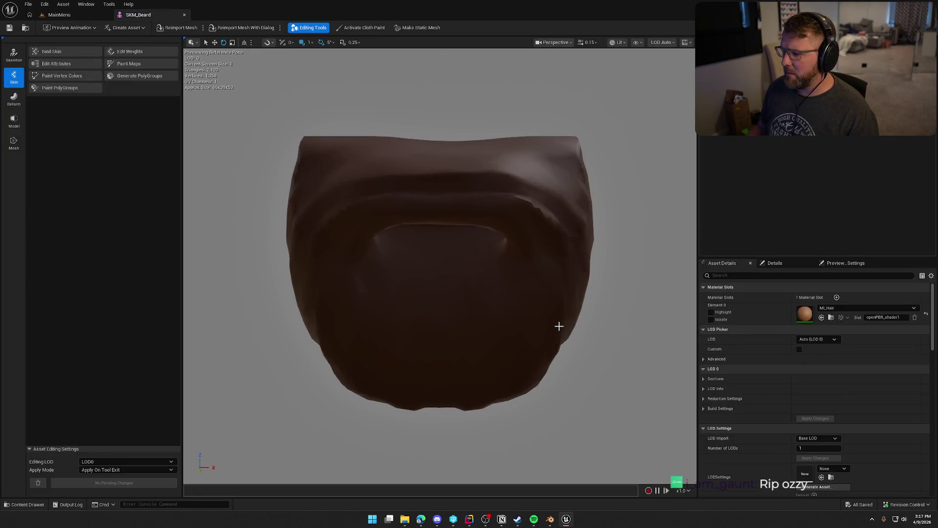
{"action": "key", "text": "ctrl+space"}
{"action": "left_click", "coordinate": [445, 374]}
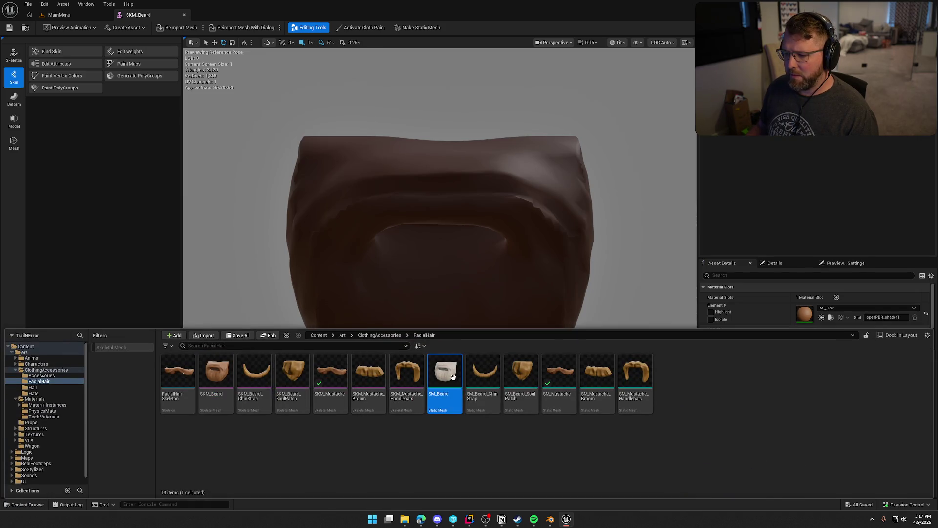
{"action": "key", "text": "ctrl+space"}
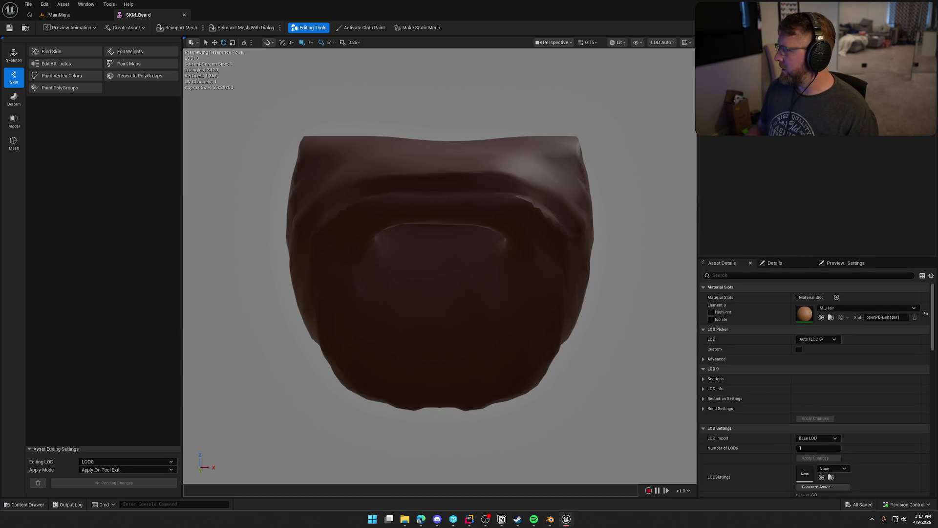
{"action": "key", "text": "ctrl+space"}
{"action": "left_click", "coordinate": [290, 423]}
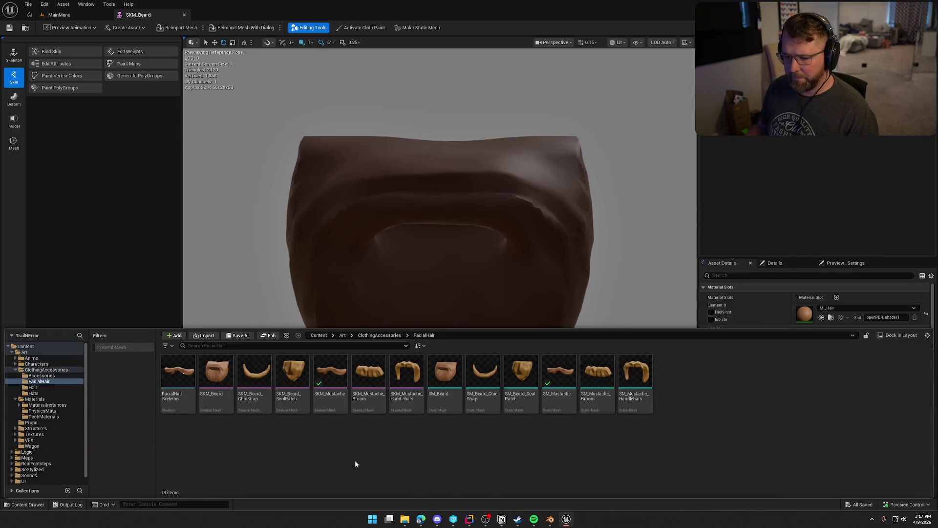
Step: Browse Hair and Accessories, filter to Skeletal Mesh, and select SKM_Bandana
{"action": "left_click", "coordinate": [46, 386]}
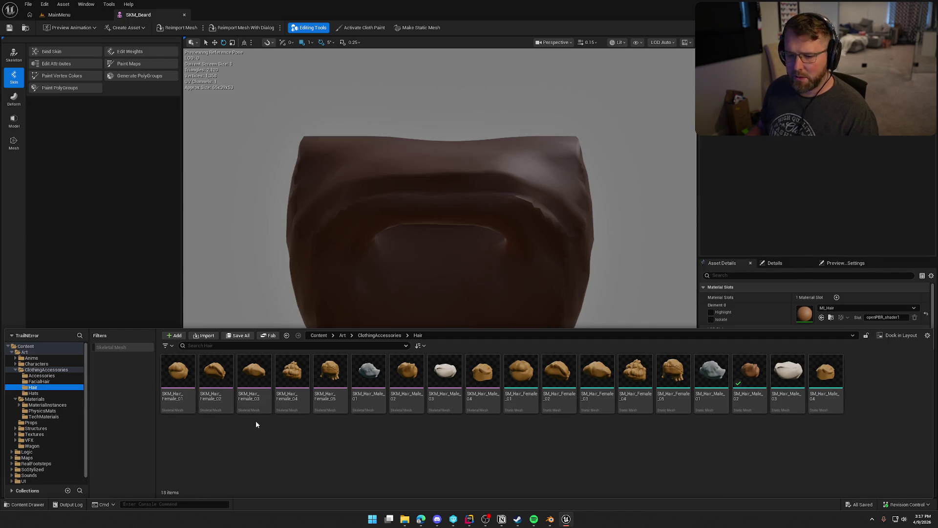
{"action": "left_click", "coordinate": [43, 375]}
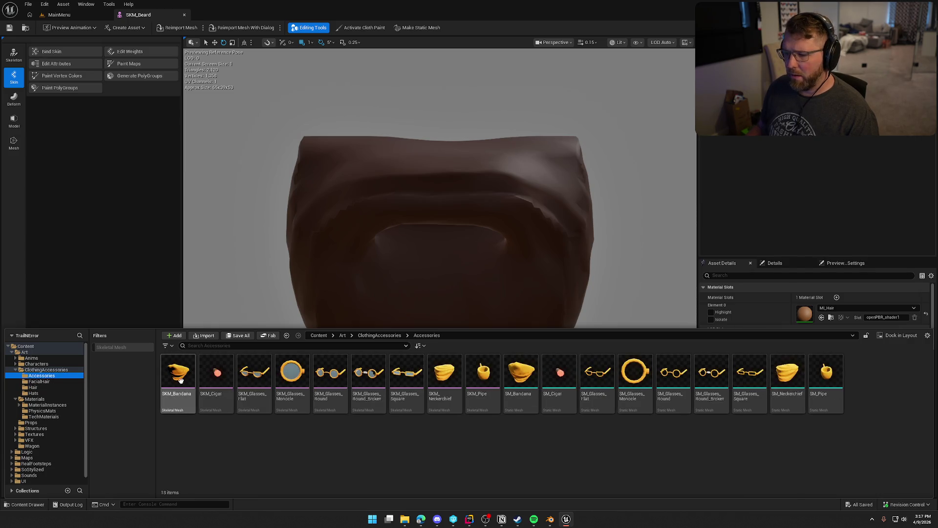
{"action": "left_click", "coordinate": [111, 347]}
{"action": "left_click", "coordinate": [179, 372]}
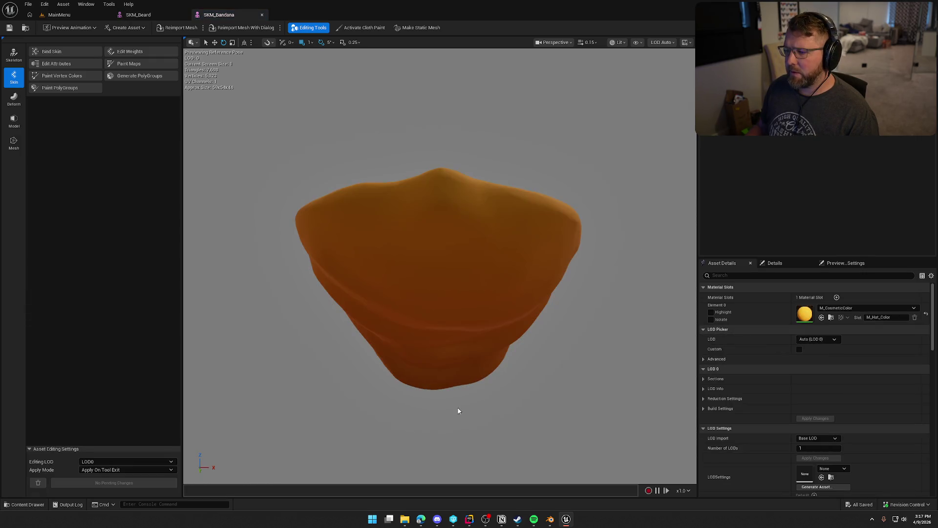
Step: Assign MI_CosmeticColor to the bandana's material slot and view it from the side
{"action": "left_click", "coordinate": [847, 308]}
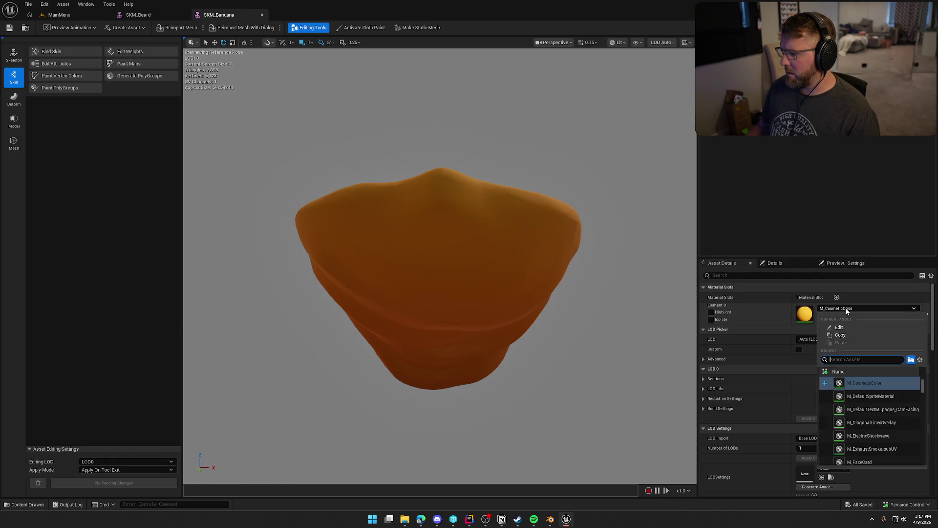
{"action": "type", "text": "mi cos"}
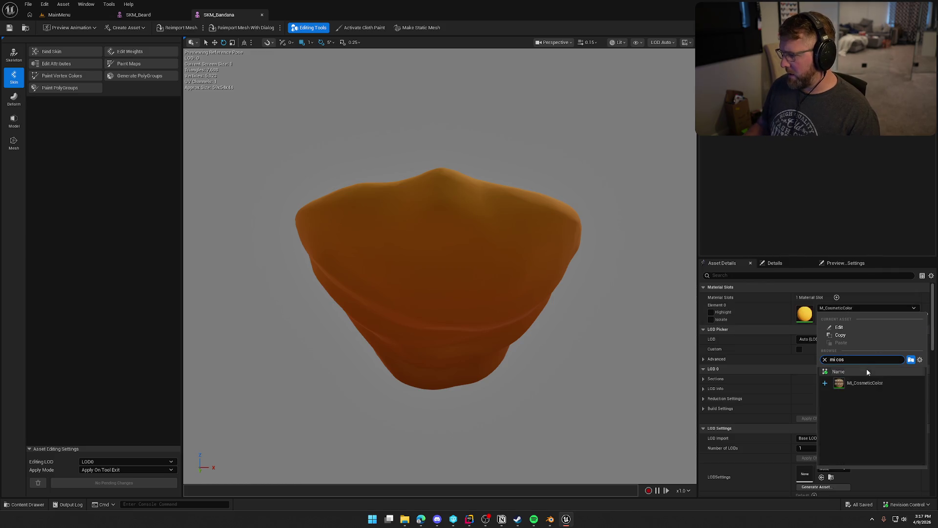
{"action": "left_click", "coordinate": [865, 383]}
{"action": "right_click", "coordinate": [783, 323]}
{"action": "left_click", "coordinate": [702, 376]}
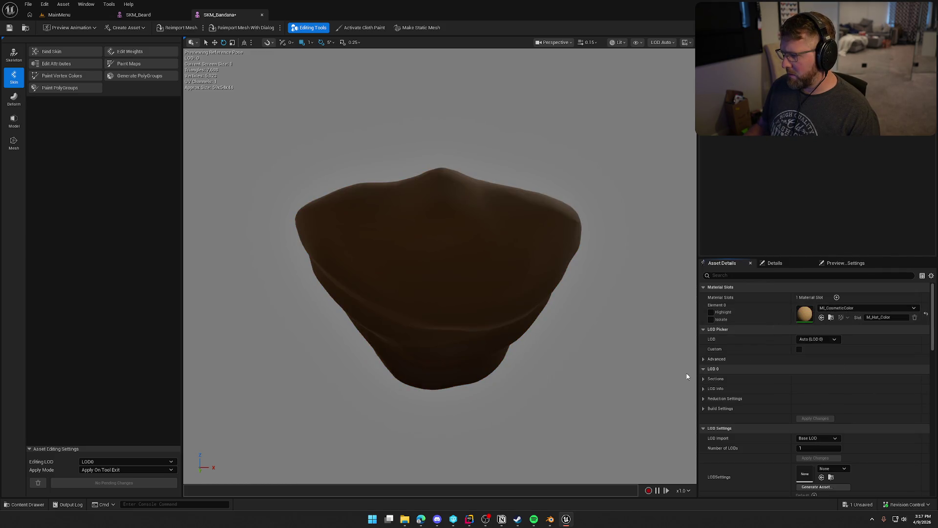
{"action": "left_click_drag", "start_coordinate": [258, 264], "coordinate": [298, 266]}
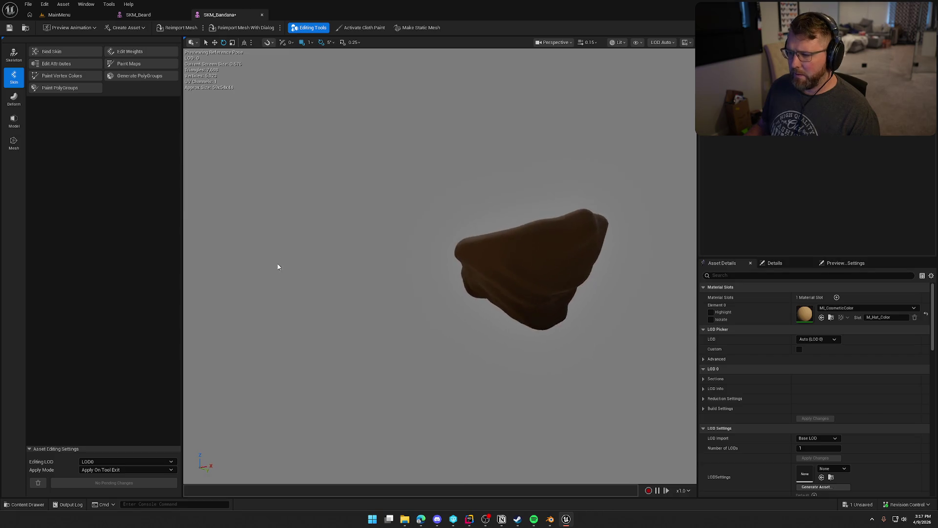
Step: Close SKM_Cigar, save SKM_Bandana with check-out, and close the bandana and beard editors
{"action": "key", "text": "ctrl+space"}
{"action": "key", "text": "ctrl+space"}
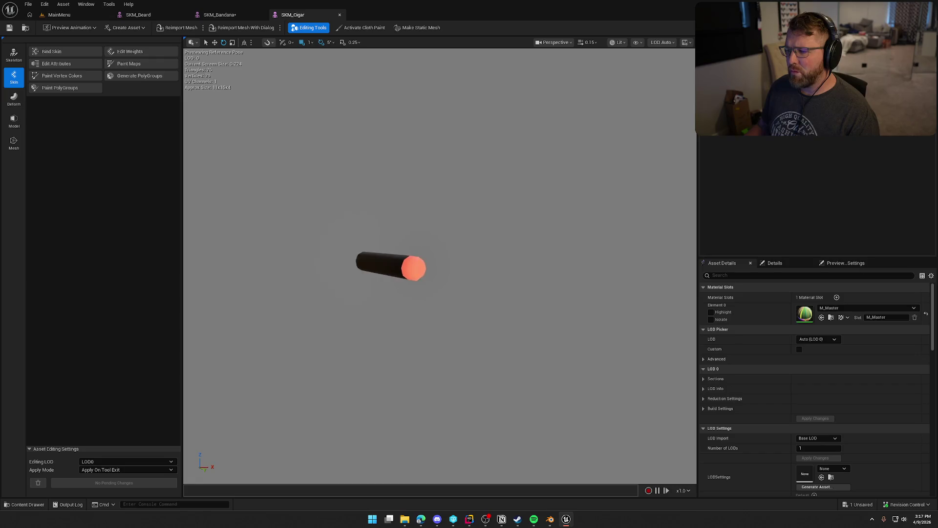
{"action": "left_click", "coordinate": [339, 15]}
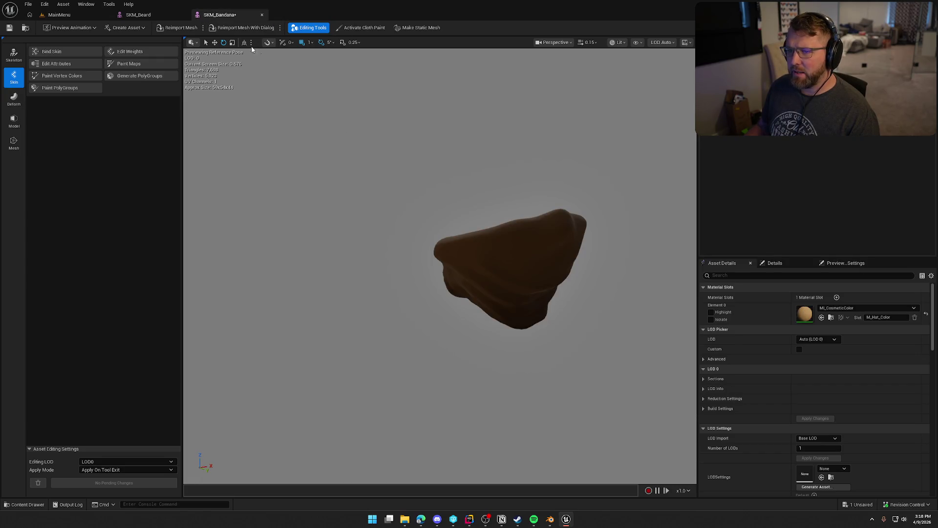
{"action": "key", "text": "ctrl+s"}
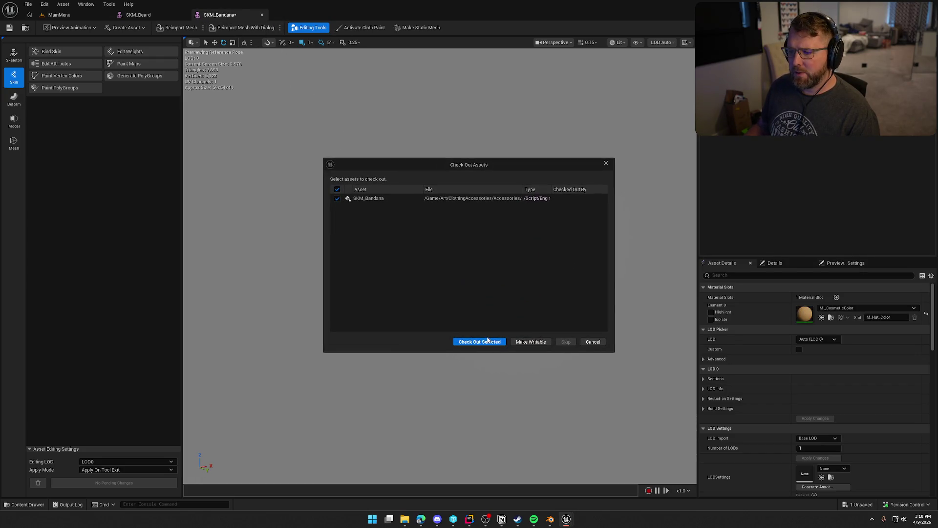
{"action": "left_click", "coordinate": [470, 340]}
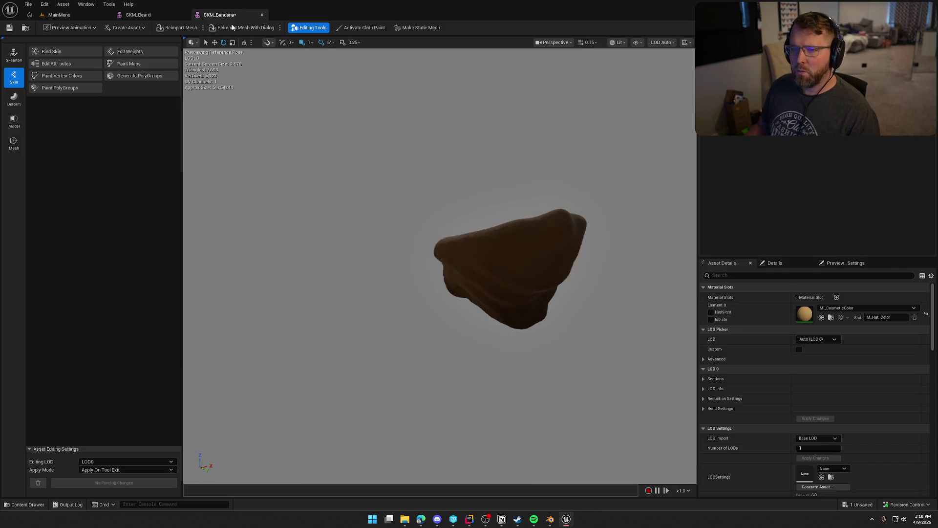
{"action": "left_click", "coordinate": [262, 15]}
{"action": "left_click", "coordinate": [185, 14]}
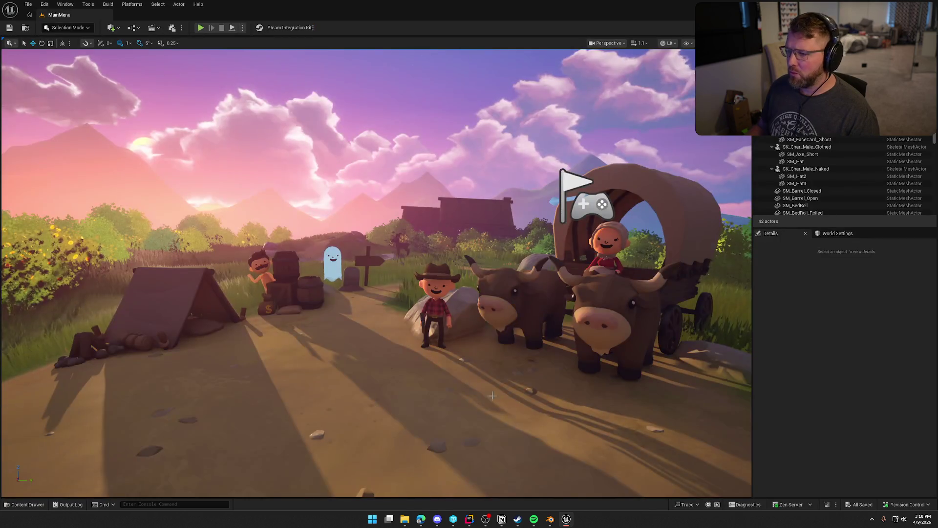
Step: Open SKM_Glasses_Flat and paste MI_CosmeticColor onto the Element 1 frame material
{"action": "key", "text": "ctrl+space"}
{"action": "left_click", "coordinate": [256, 373]}
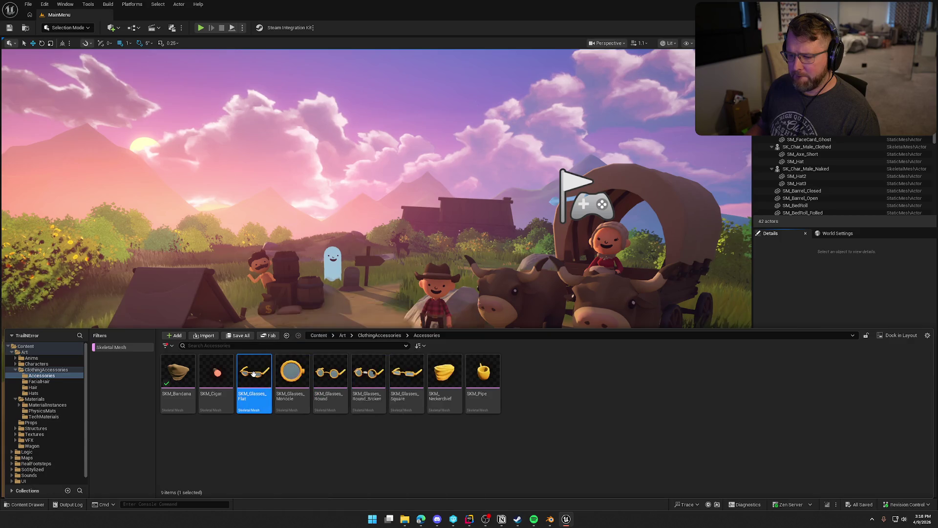
{"action": "key", "text": "Return"}
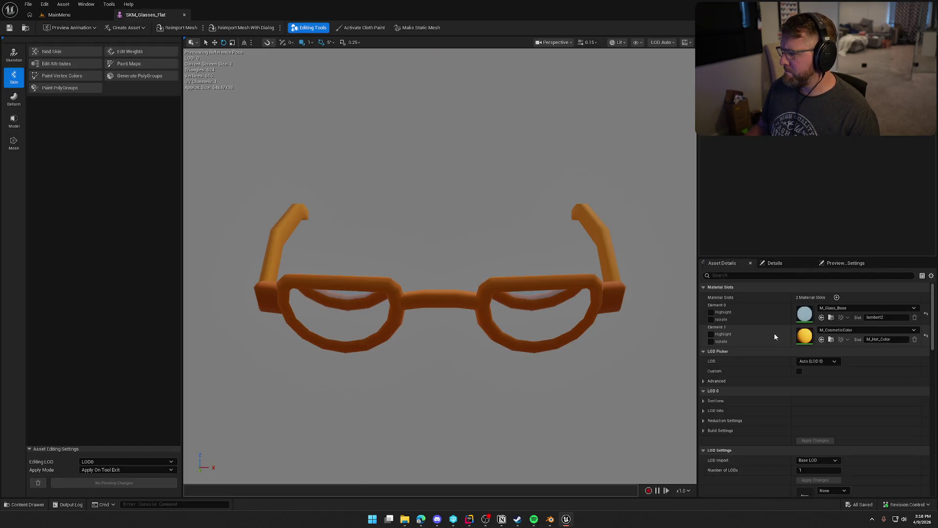
{"action": "right_click", "coordinate": [774, 333]}
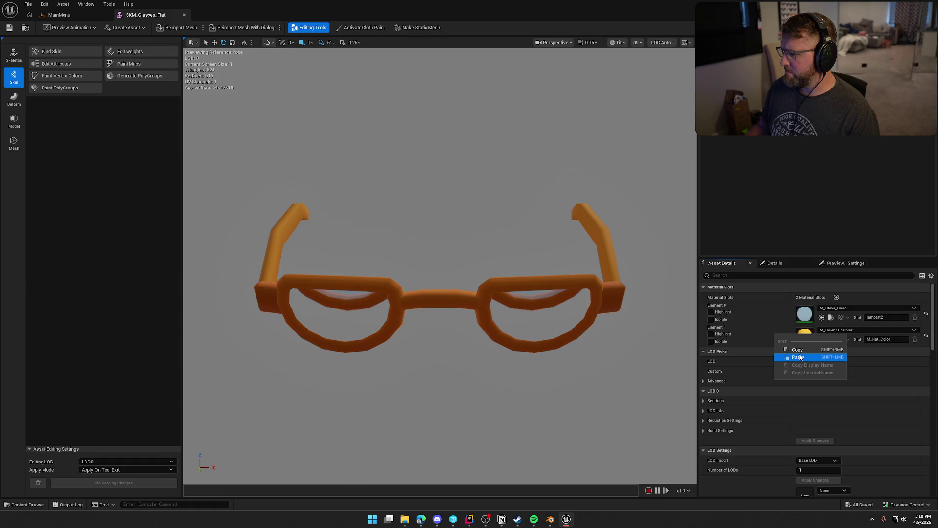
{"action": "left_click", "coordinate": [801, 358]}
{"action": "mouse_move", "coordinate": [440, 342]}
{"action": "left_mouse_down"}
{"action": "mouse_move", "coordinate": [449, 313]}
{"action": "mouse_move", "coordinate": [439, 274]}
{"action": "mouse_move", "coordinate": [440, 342]}
{"action": "left_mouse_up"}
Step: Zoom in on the glasses and open the M_Glass_Base lens material
{"action": "scroll", "coordinate": [440, 264], "scroll_direction": "up", "scroll_amount": 8}
{"action": "scroll", "coordinate": [440, 264], "scroll_direction": "down", "scroll_amount": 10}
{"action": "scroll", "coordinate": [440, 264], "scroll_direction": "up", "scroll_amount": 2}
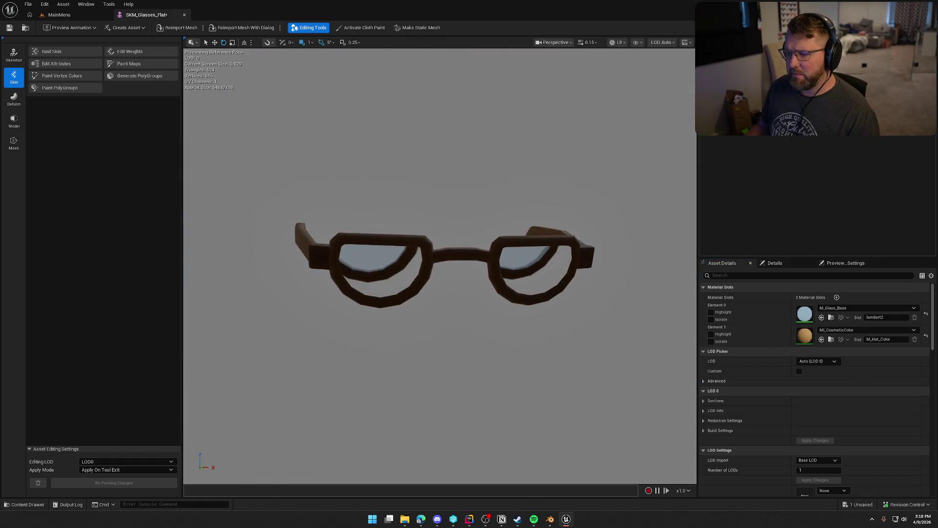
{"action": "scroll", "coordinate": [492, 268], "scroll_direction": "up", "scroll_amount": 2}
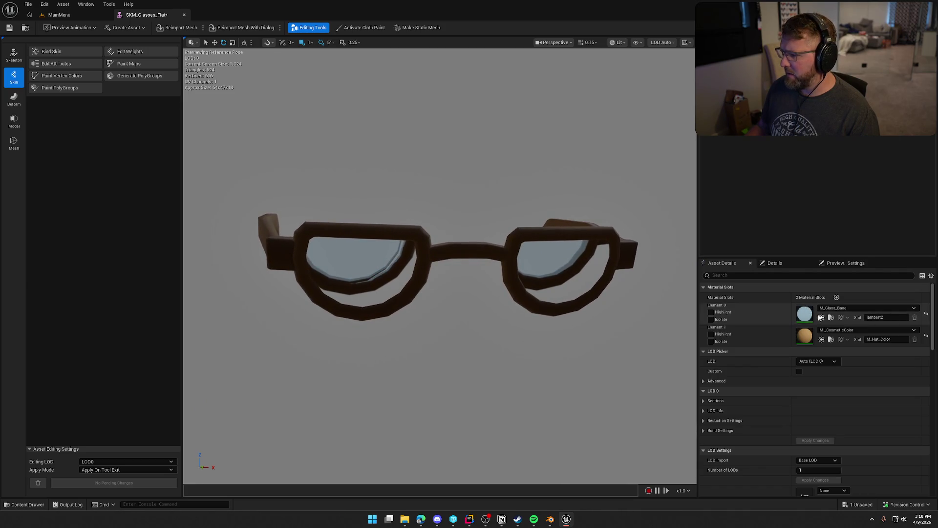
{"action": "double_click", "coordinate": [805, 314]}
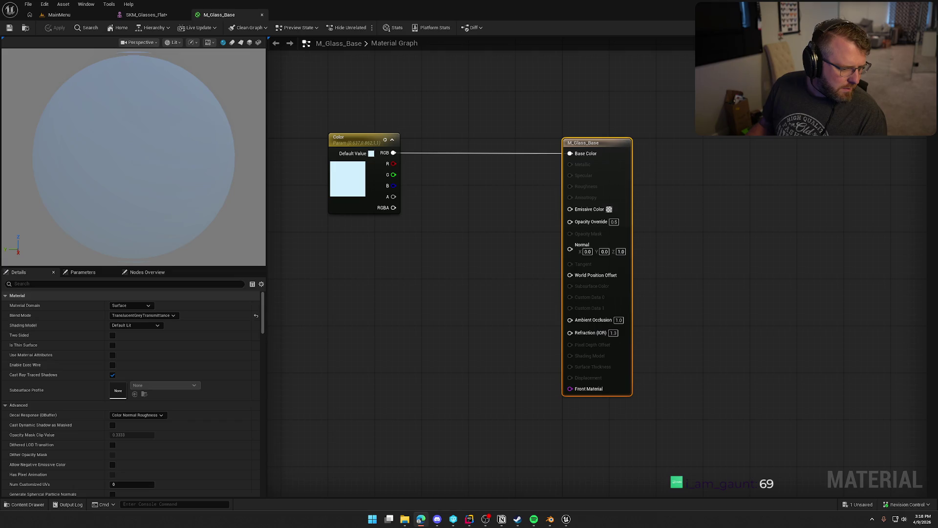
Step: Enter 1.5 for M_Glass_Base's Refraction (IOR), apply, and view the pale-blue lenses on SKM_Glasses_Flat
{"action": "left_click", "coordinate": [613, 333]}
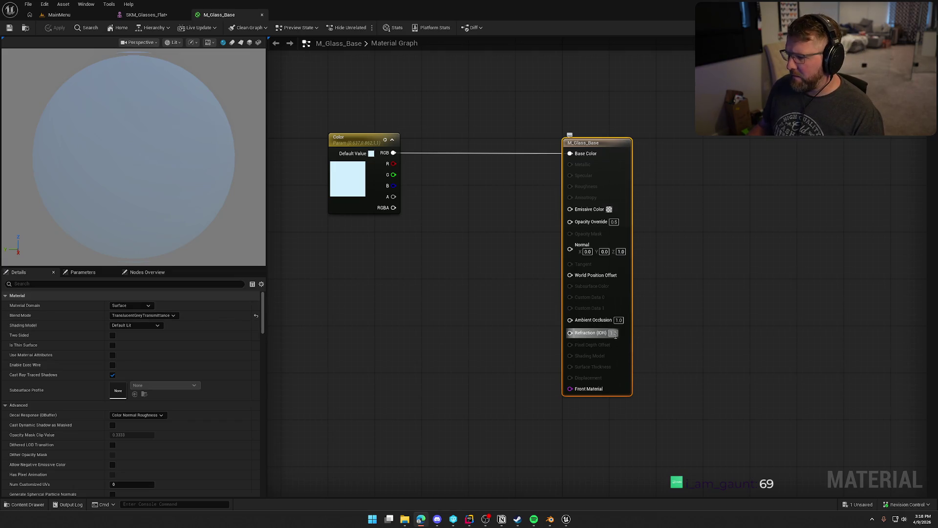
{"action": "type", "text": "1.5"}
{"action": "key", "text": "Return"}
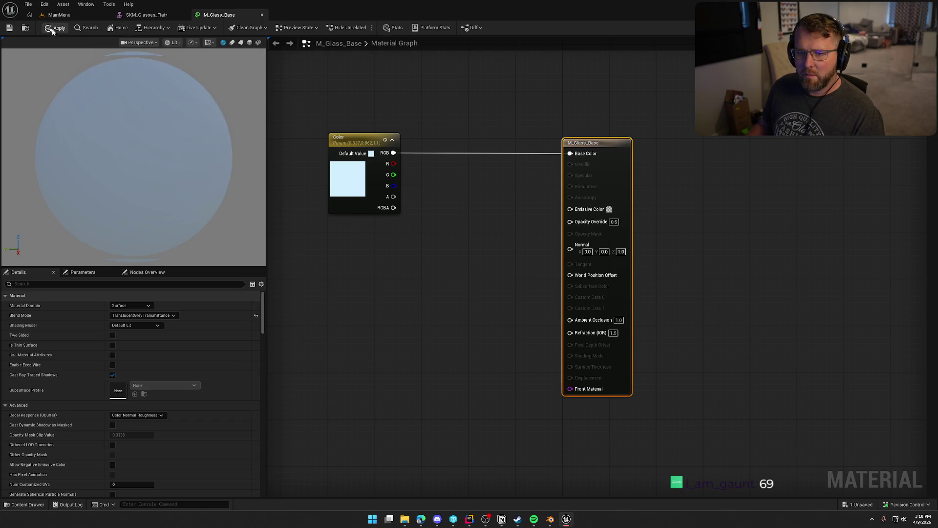
{"action": "left_click", "coordinate": [52, 28]}
{"action": "left_click", "coordinate": [159, 13]}
{"action": "left_click_drag", "start_coordinate": [401, 199], "coordinate": [411, 213]}
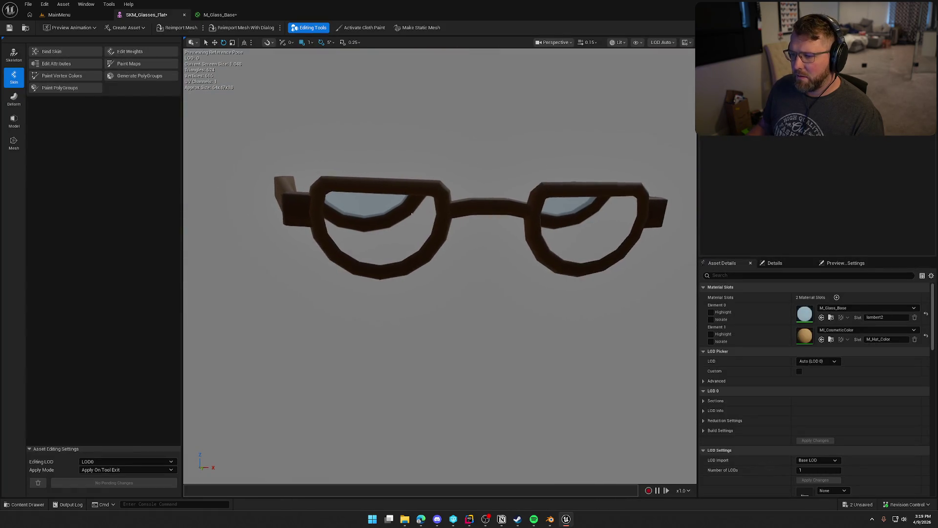
Step: Close the M_Glass_Base editor and inspect the flat glasses up close from several angles
{"action": "middle_click", "coordinate": [219, 15]}
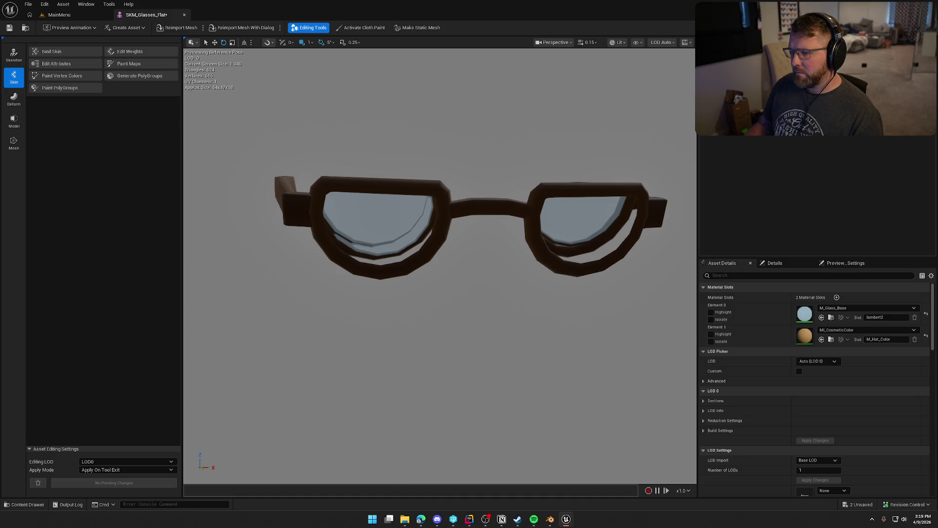
{"action": "mouse_move", "coordinate": [605, 200]}
{"action": "left_mouse_down"}
{"action": "mouse_move", "coordinate": [523, 215]}
{"action": "mouse_move", "coordinate": [508, 273]}
{"action": "mouse_move", "coordinate": [499, 274]}
{"action": "mouse_move", "coordinate": [498, 244]}
{"action": "mouse_move", "coordinate": [504, 274]}
{"action": "mouse_move", "coordinate": [493, 264]}
{"action": "mouse_move", "coordinate": [488, 303]}
{"action": "mouse_move", "coordinate": [482, 297]}
{"action": "left_mouse_up"}
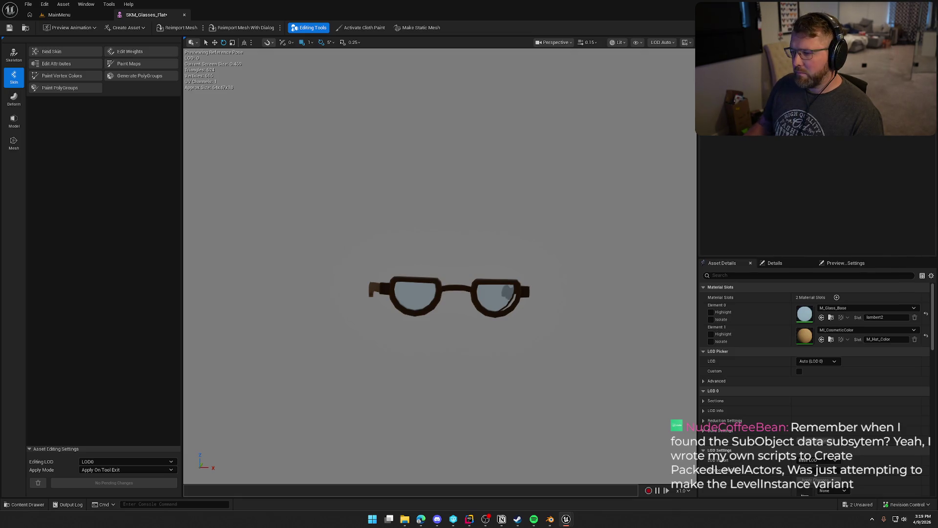
{"action": "mouse_move", "coordinate": [566, 307]}
{"action": "left_mouse_down"}
{"action": "mouse_move", "coordinate": [566, 234]}
{"action": "mouse_move", "coordinate": [566, 332]}
{"action": "mouse_move", "coordinate": [538, 264]}
{"action": "mouse_move", "coordinate": [532, 317]}
{"action": "mouse_move", "coordinate": [532, 301]}
{"action": "left_mouse_up"}
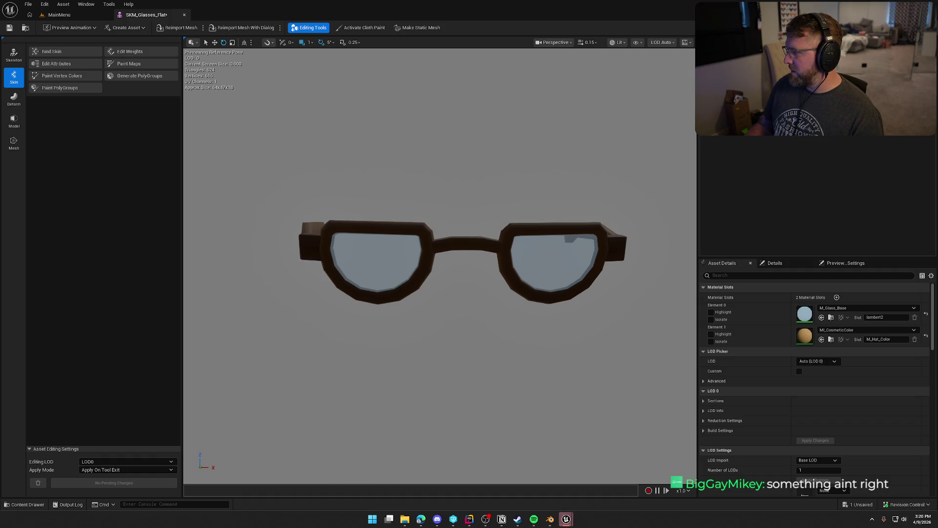
{"action": "left_click_drag", "start_coordinate": [497, 173], "coordinate": [341, 185]}
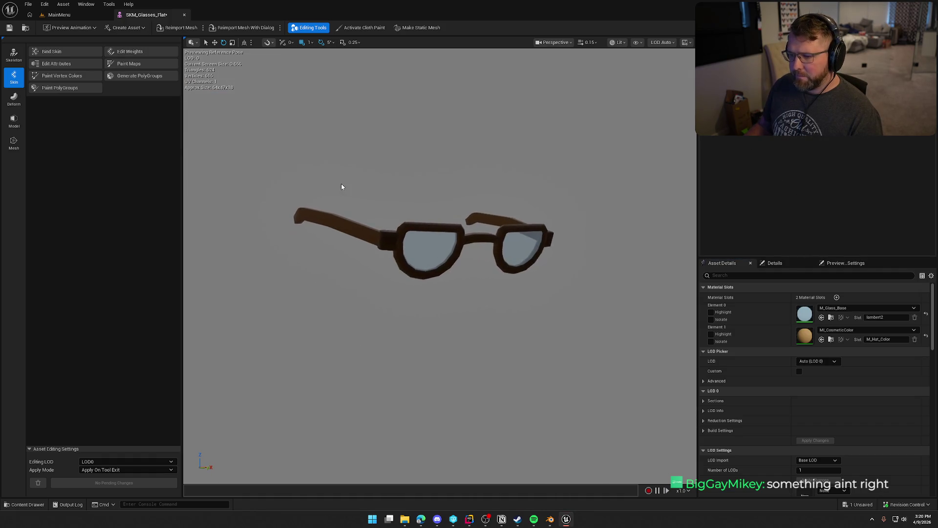
Step: Check out and save SKM_Glasses_Flat, close its editor, and select the monocle mesh in Accessories
{"action": "left_click", "coordinate": [10, 28]}
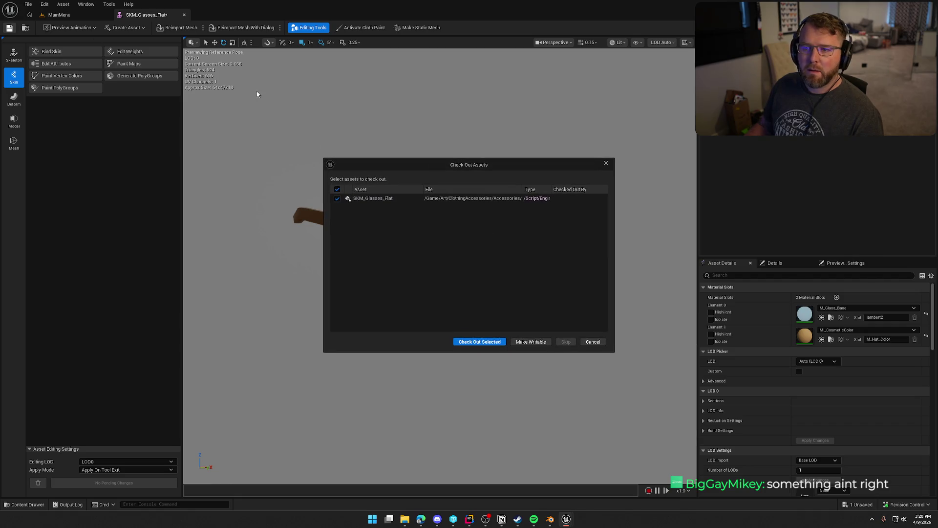
{"action": "left_click", "coordinate": [468, 338]}
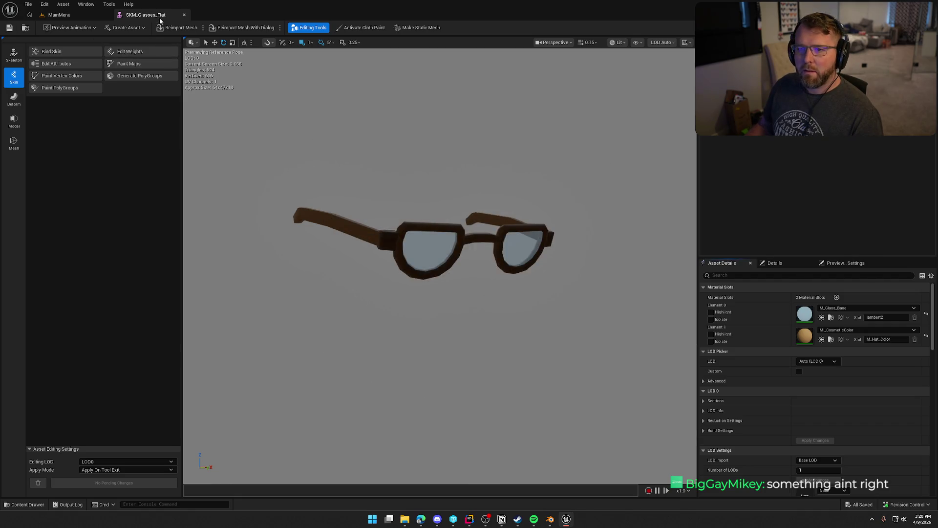
{"action": "left_click", "coordinate": [185, 15]}
{"action": "key", "text": "ctrl+space"}
{"action": "left_click", "coordinate": [292, 374]}
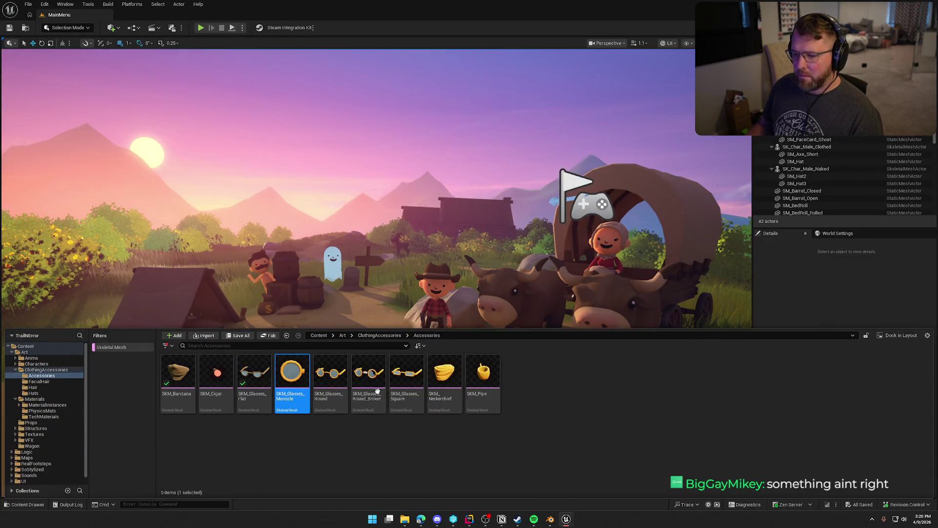
Step: Paste MI_CosmeticColor onto the monocle frame and save the checked-out monocle mesh
{"action": "key", "text": "Return"}
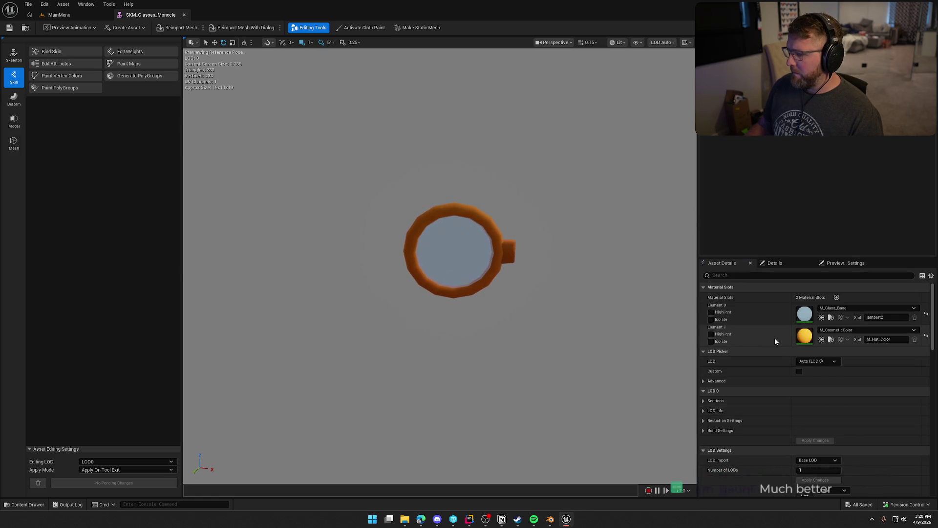
{"action": "right_click", "coordinate": [784, 347]}
{"action": "left_click", "coordinate": [797, 362]}
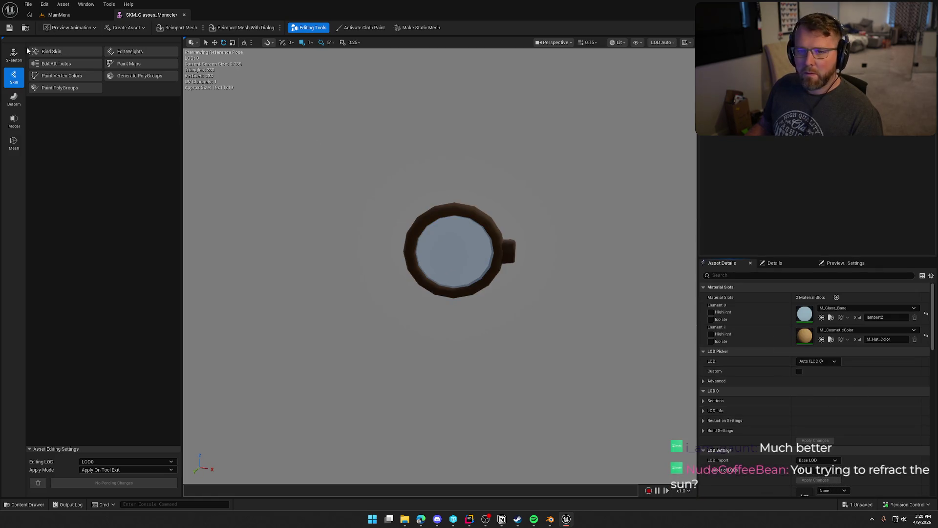
{"action": "key", "text": "ctrl+s"}
{"action": "left_click", "coordinate": [452, 343]}
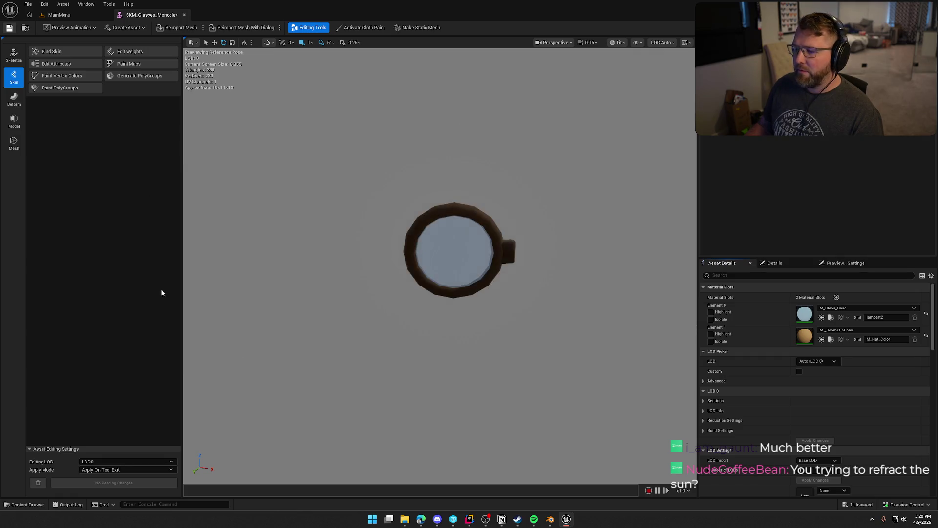
Step: Paste the brown frame material onto the round, broken round and square glasses meshes
{"action": "key", "text": "ctrl+space"}
{"action": "double_click", "coordinate": [324, 379]}
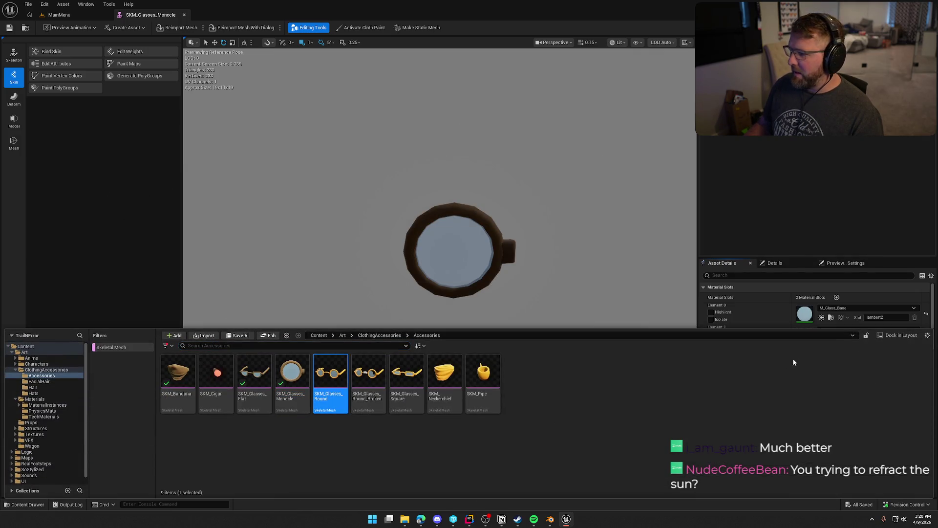
{"action": "key", "text": "ctrl+v"}
{"action": "key", "text": "ctrl+space"}
{"action": "left_click", "coordinate": [354, 380]}
{"action": "double_click", "coordinate": [354, 381]}
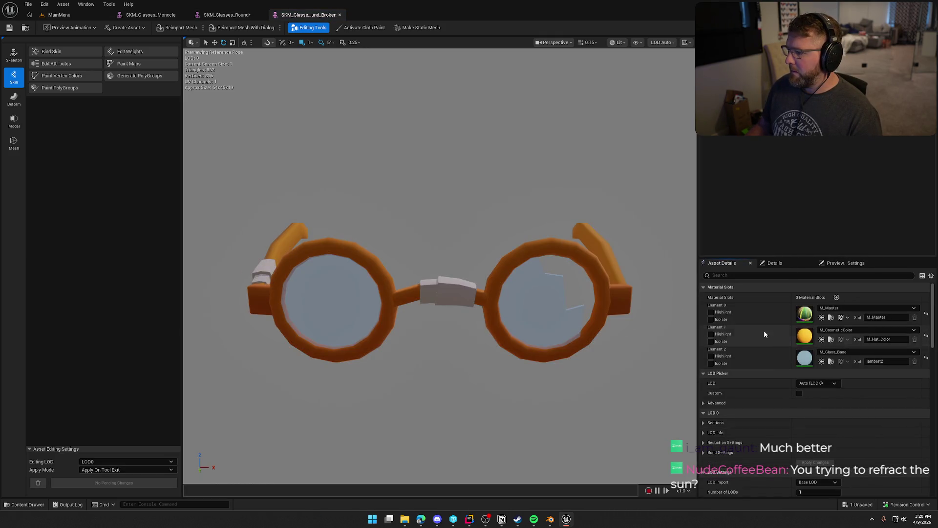
{"action": "key", "text": "ctrl+v"}
{"action": "key", "text": "ctrl+space"}
{"action": "left_click", "coordinate": [401, 380]}
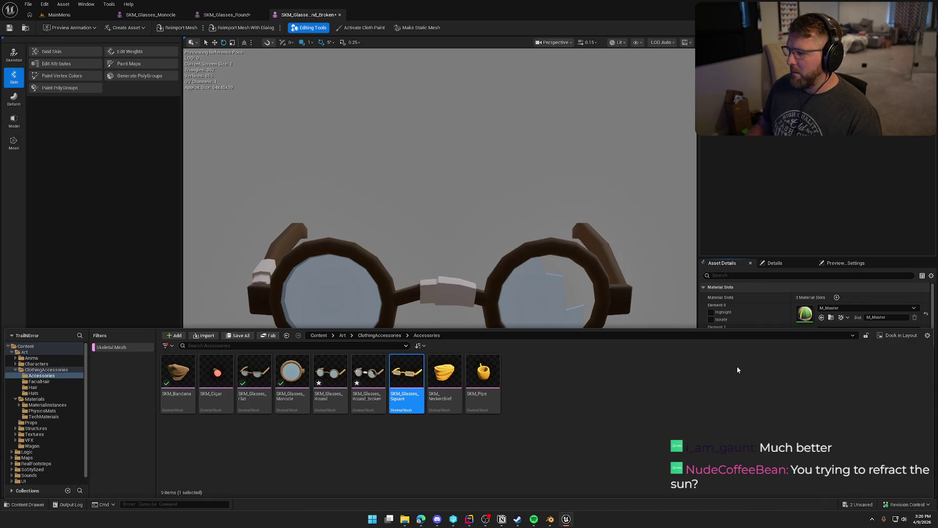
{"action": "key", "text": "Return"}
{"action": "key", "text": "ctrl+v"}
Step: Paste the brown material onto the neckerchief, select the pipe, and check out and save all modified accessories
{"action": "key", "text": "ctrl+space"}
{"action": "double_click", "coordinate": [439, 372]}
{"action": "key", "text": "ctrl+v"}
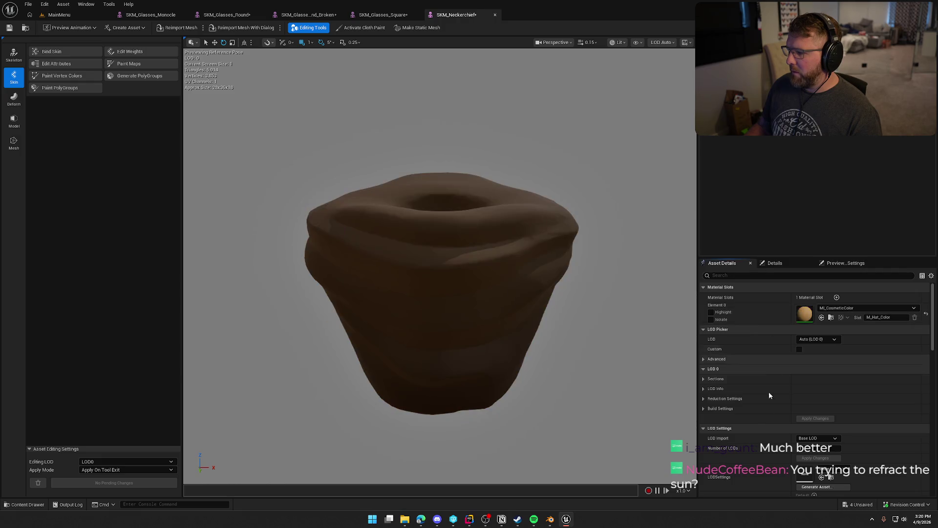
{"action": "key", "text": "ctrl+space"}
{"action": "left_click", "coordinate": [480, 372]}
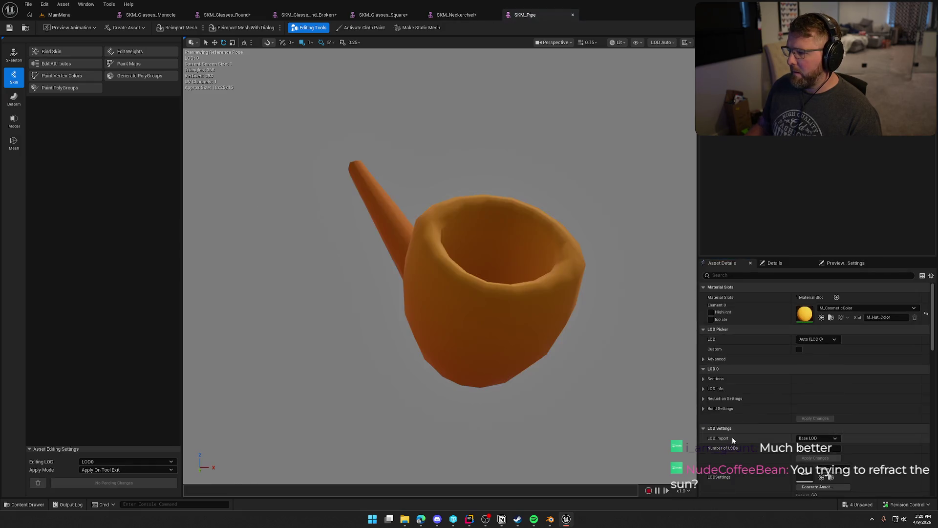
{"action": "key", "text": "ctrl+shift+s"}
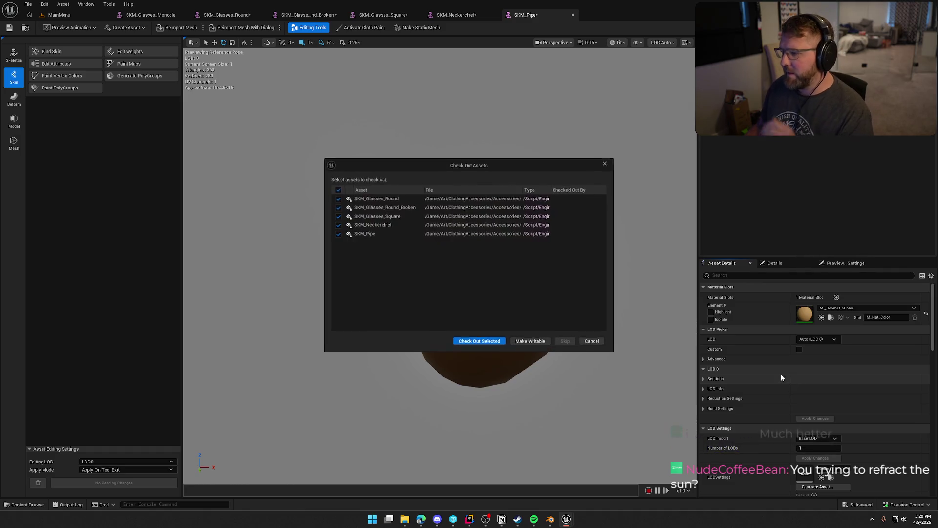
{"action": "left_click", "coordinate": [479, 343]}
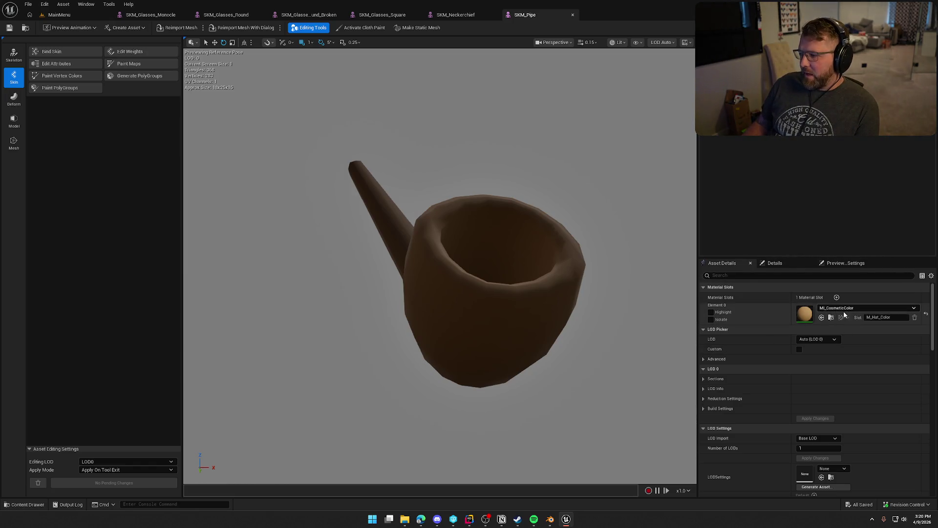
Step: Frame the pipe, then reopen and orbit the broken round glasses and reopen the round glasses
{"action": "key", "text": "f"}
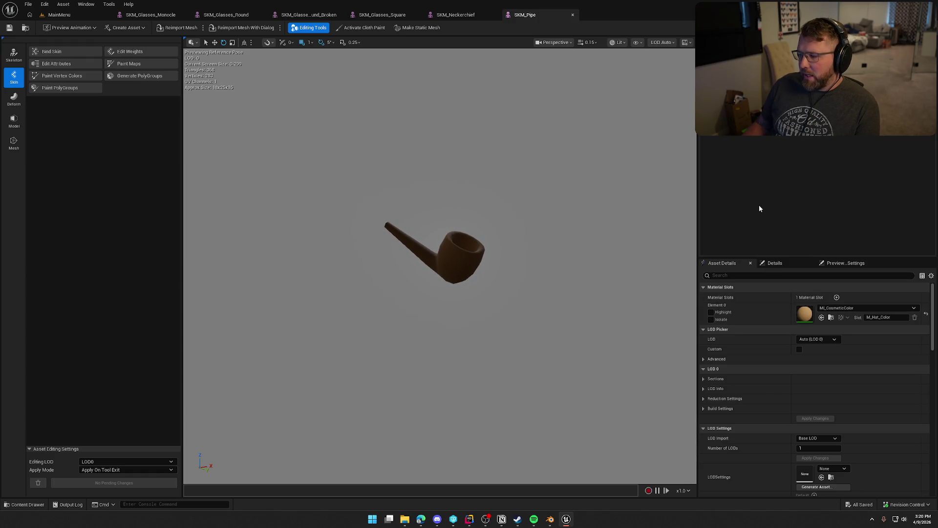
{"action": "key", "text": "ctrl+space"}
{"action": "double_click", "coordinate": [368, 378]}
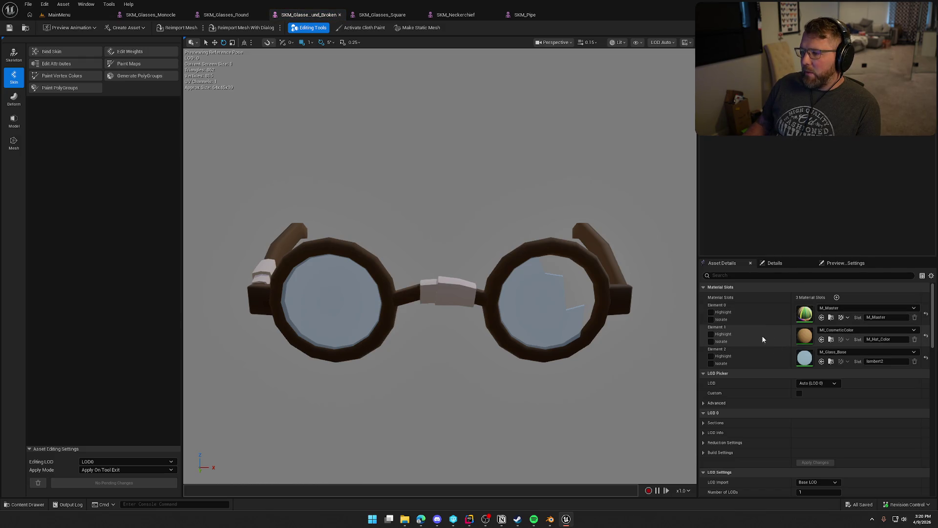
{"action": "left_click_drag", "start_coordinate": [586, 342], "coordinate": [626, 332]}
{"action": "key", "text": "ctrl+space"}
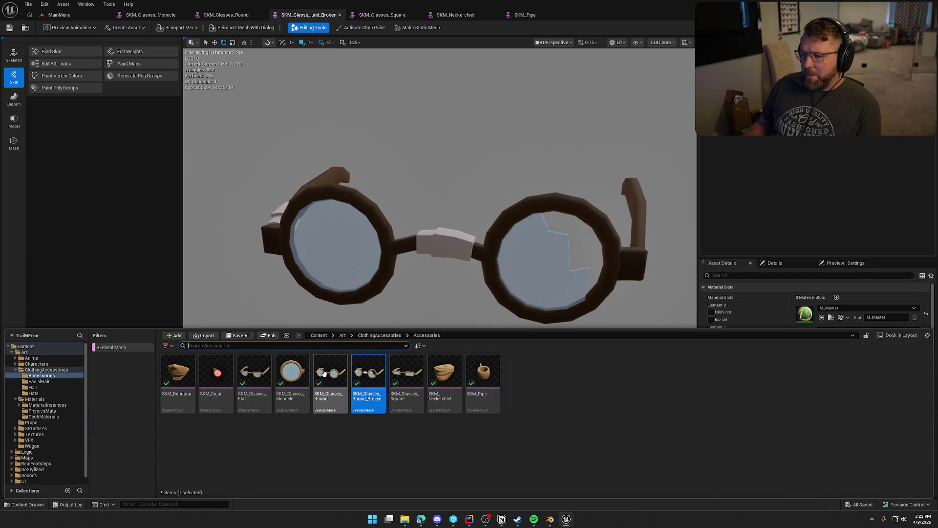
{"action": "double_click", "coordinate": [324, 375]}
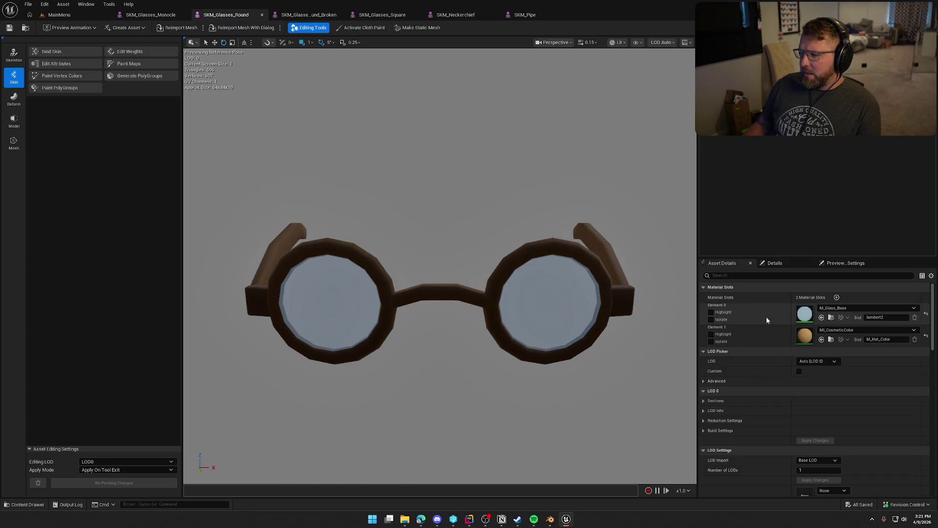
Step: Select SKM_Bandana, then close the monocle, glasses, neckerchief and remaining accessory editors
{"action": "key", "text": "ctrl+space"}
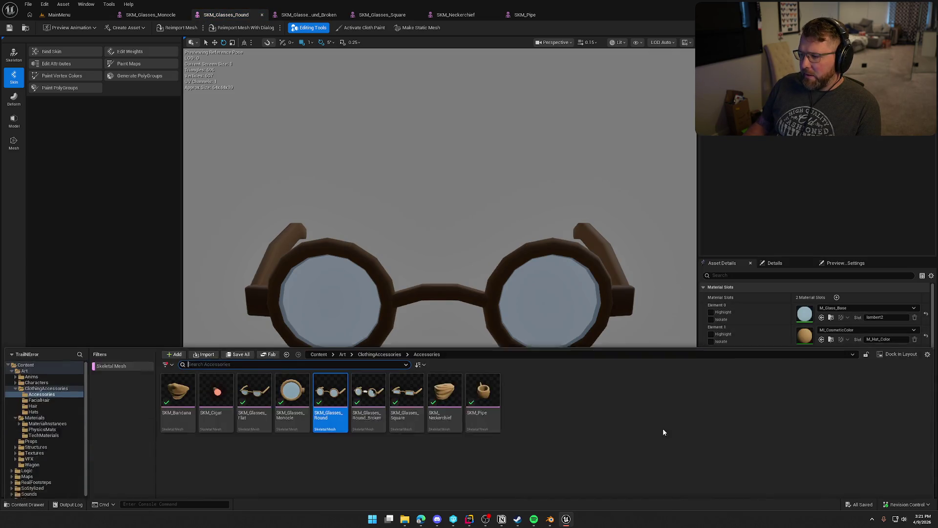
{"action": "left_click", "coordinate": [170, 377]}
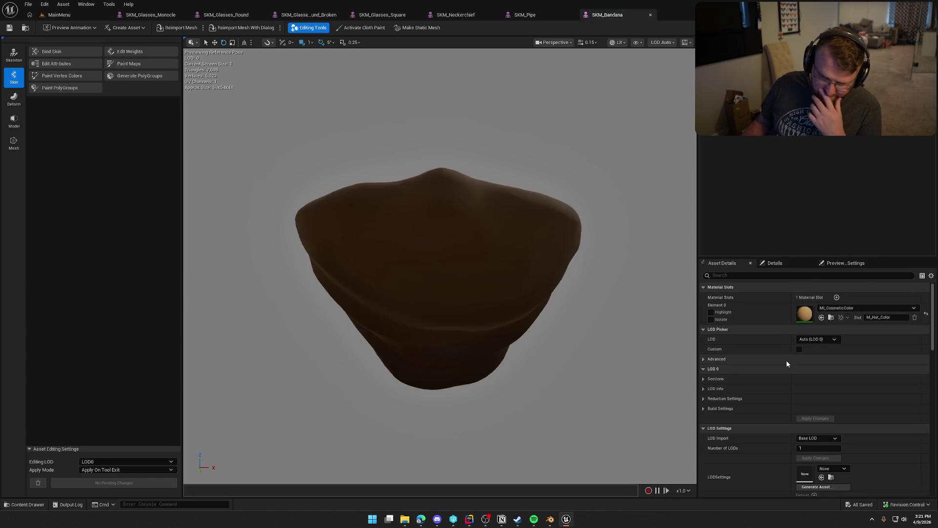
{"action": "middle_click", "coordinate": [151, 17]}
{"action": "middle_click", "coordinate": [151, 17]}
{"action": "middle_click", "coordinate": [150, 16]}
{"action": "middle_click", "coordinate": [151, 16]}
{"action": "middle_click", "coordinate": [151, 19]}
{"action": "middle_click", "coordinate": [151, 18]}
{"action": "middle_click", "coordinate": [151, 18]}
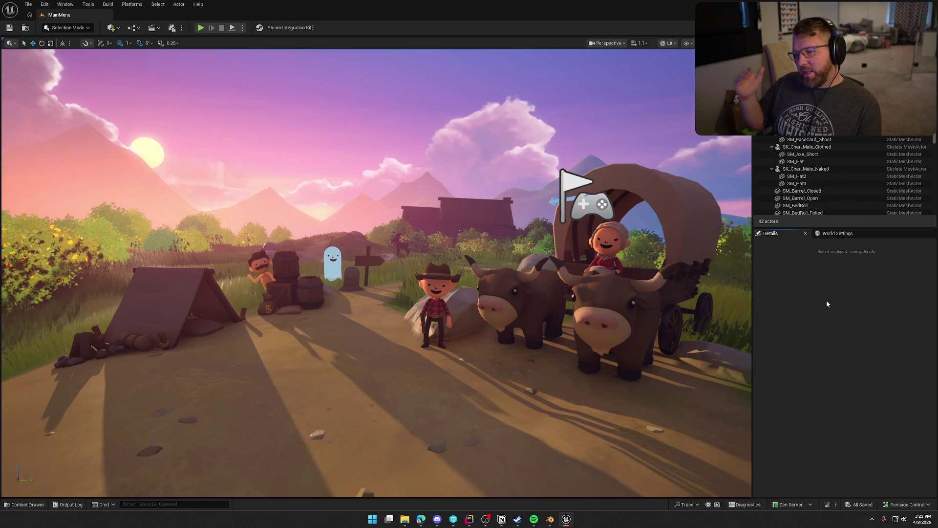
Step: Open SKM_Beard from FacialHair, inspect and close it, then list the Hair folder's meshes
{"action": "key", "text": "ctrl+space"}
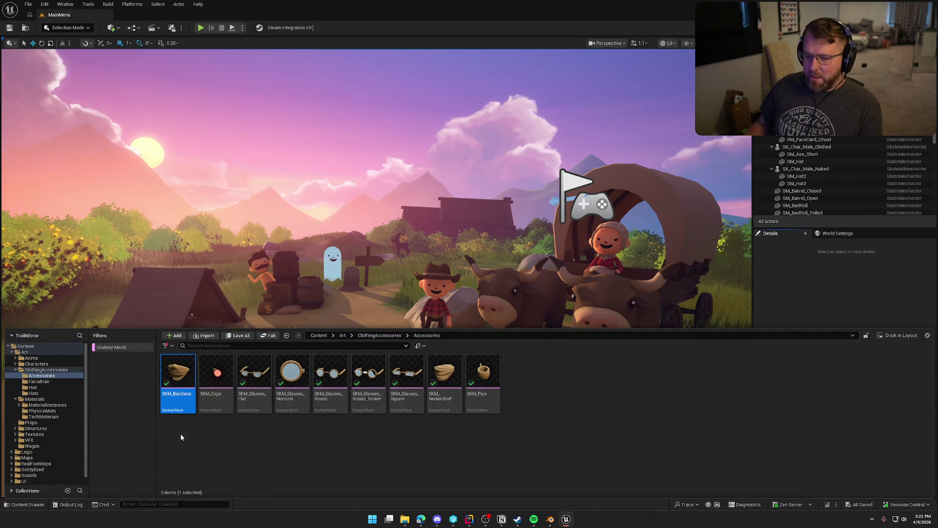
{"action": "left_click", "coordinate": [40, 381]}
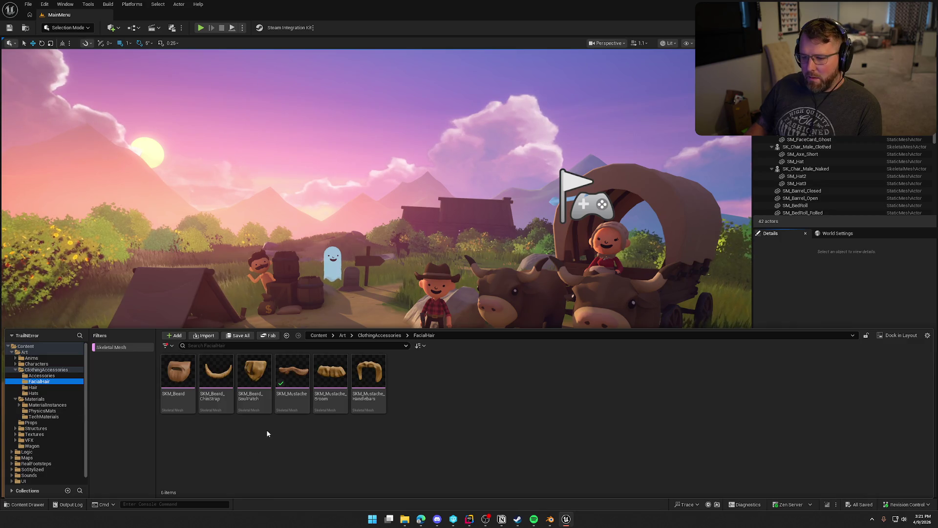
{"action": "double_click", "coordinate": [178, 372]}
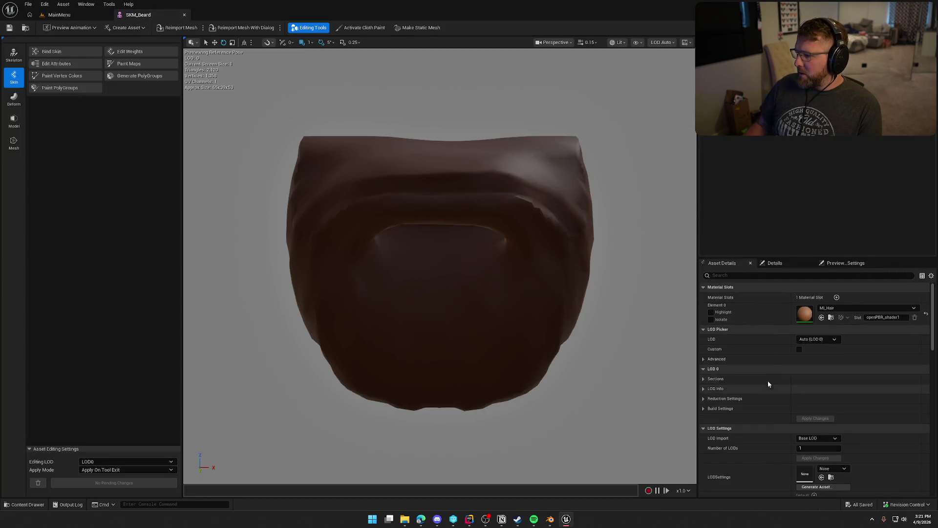
{"action": "key", "text": "ctrl+space"}
{"action": "left_click", "coordinate": [213, 386]}
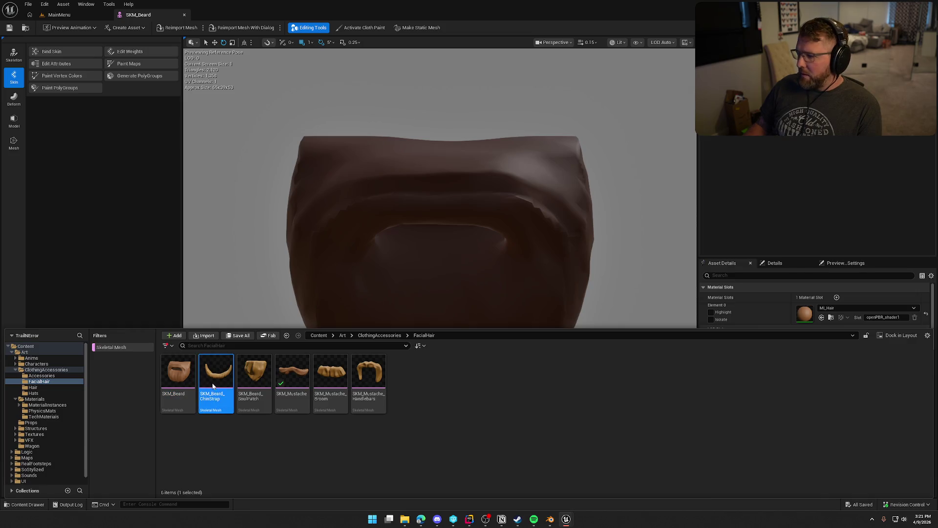
{"action": "key", "text": "ctrl+space"}
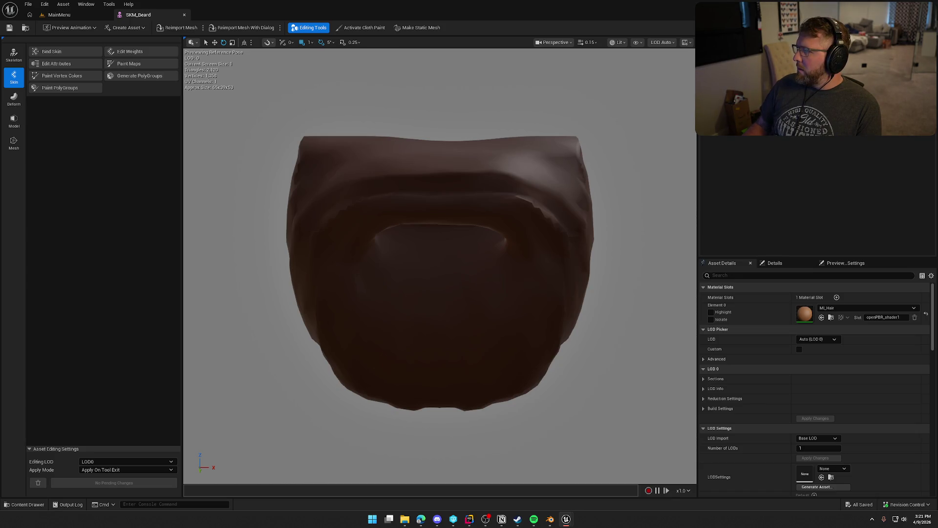
{"action": "middle_click", "coordinate": [143, 17]}
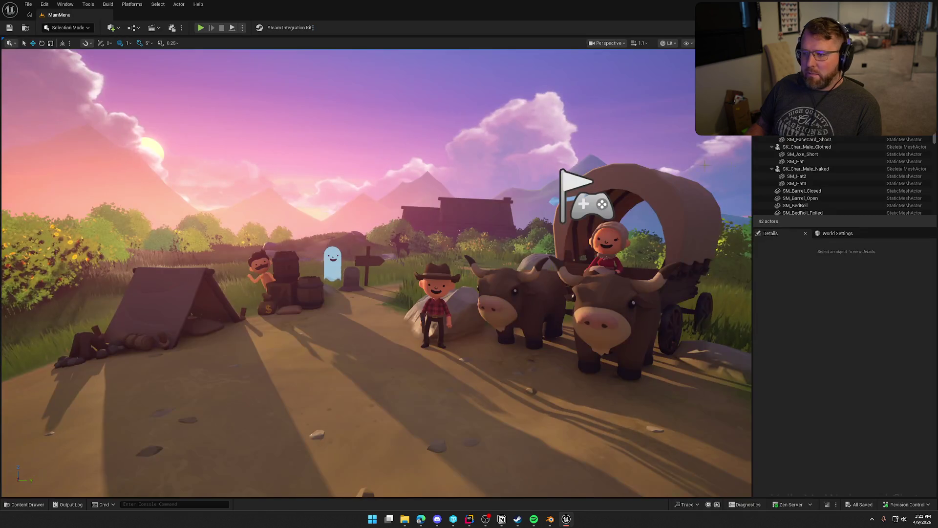
{"action": "key", "text": "ctrl+space"}
{"action": "left_click", "coordinate": [30, 387]}
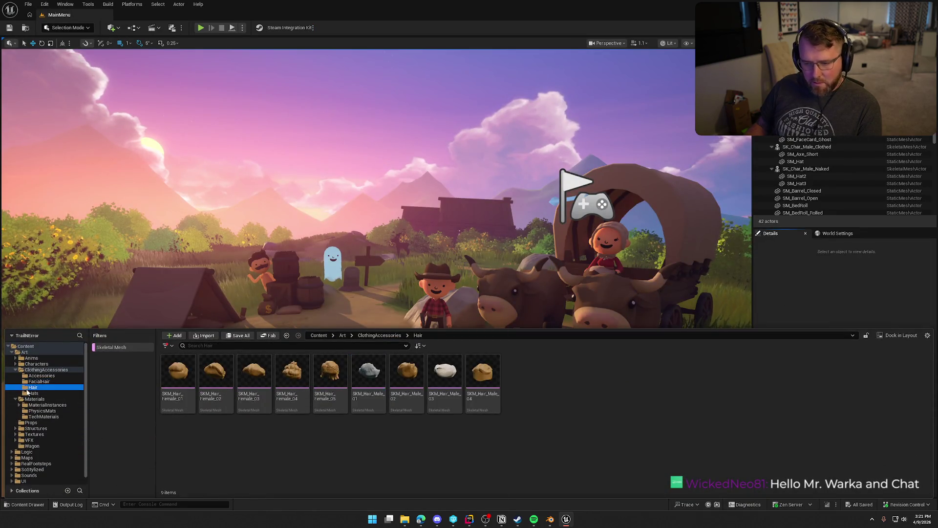
Step: Open SKM_Hair_Female_01 through SKM_Hair_Female_05 to inspect each one
{"action": "left_click", "coordinate": [179, 394]}
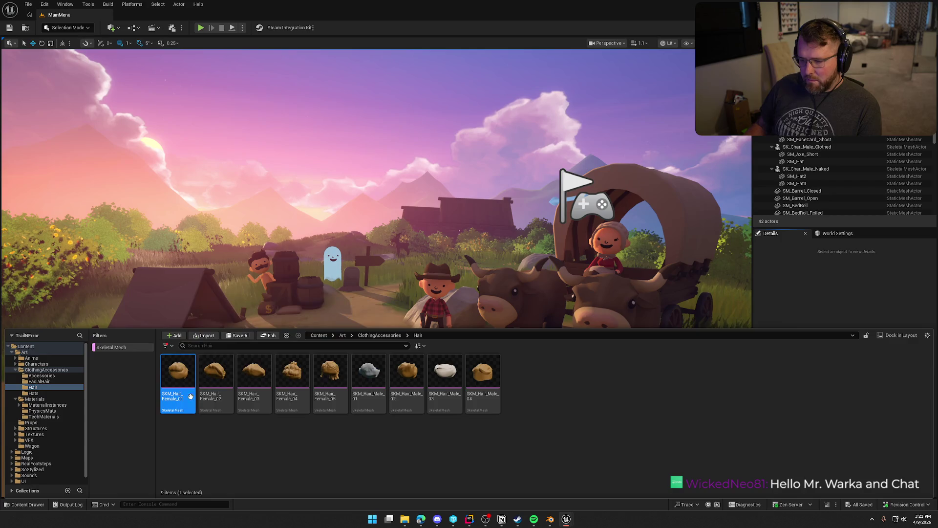
{"action": "double_click", "coordinate": [178, 377]}
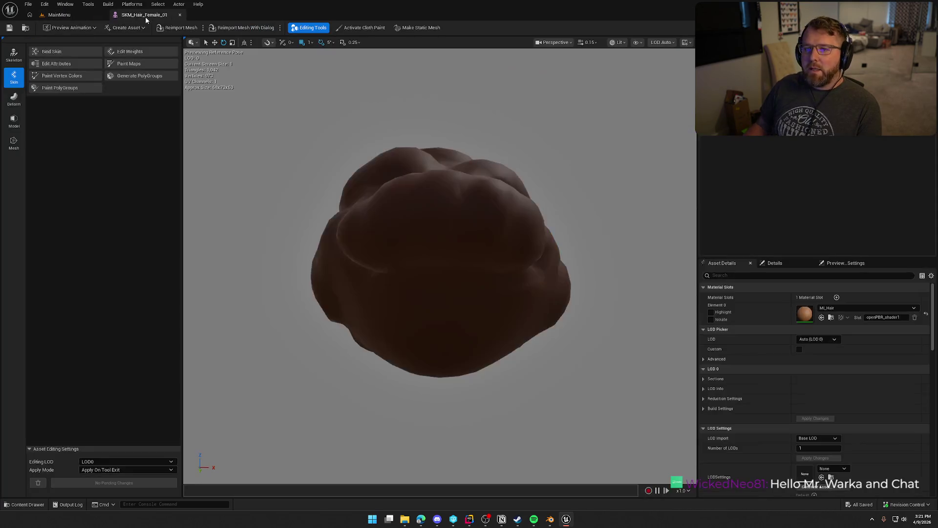
{"action": "key", "text": "ctrl+space"}
{"action": "double_click", "coordinate": [218, 372]}
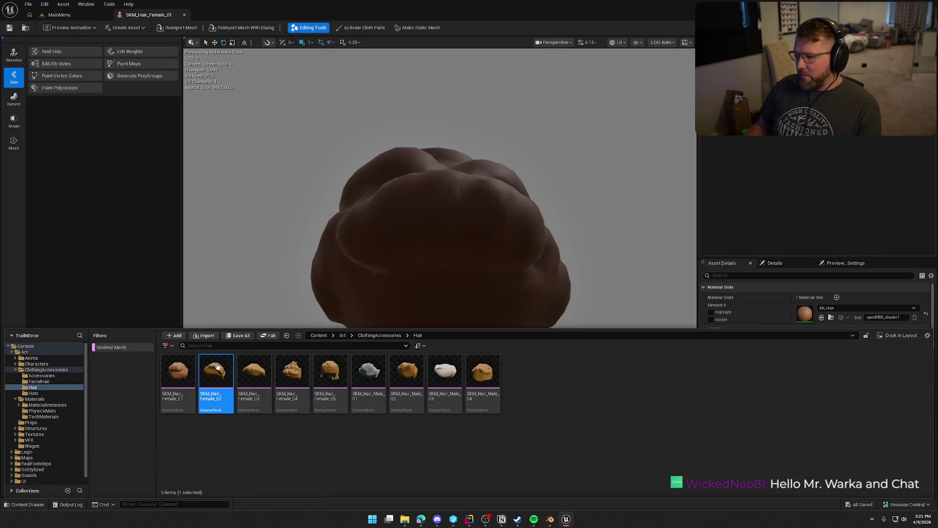
{"action": "key", "text": "ctrl+space"}
{"action": "double_click", "coordinate": [249, 381]}
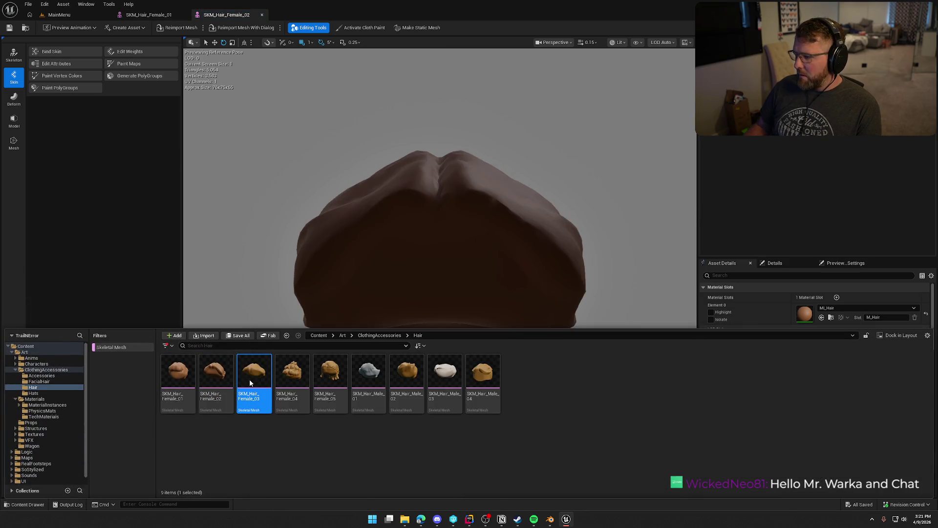
{"action": "key", "text": "ctrl+space"}
{"action": "left_click", "coordinate": [289, 377]}
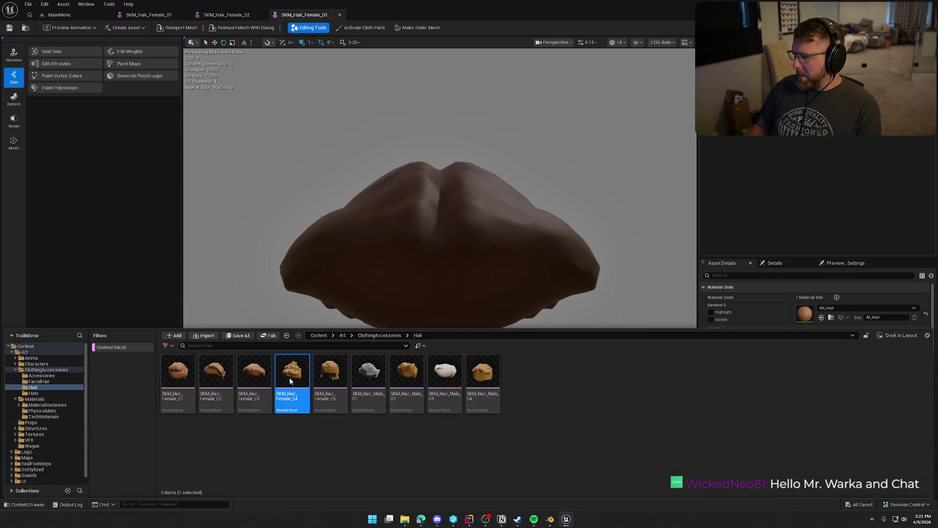
{"action": "double_click", "coordinate": [289, 380]}
{"action": "key", "text": "ctrl+space"}
{"action": "left_click", "coordinate": [330, 386]}
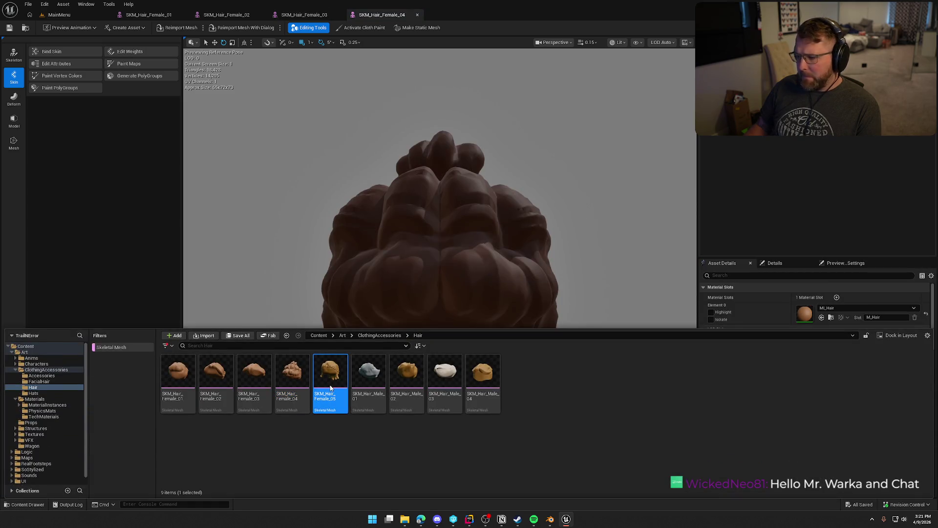
{"action": "double_click", "coordinate": [331, 386]}
{"action": "key", "text": "ctrl+space"}
Step: Assign MI_Hair to SKM_Hair_Male_01's material slot and save it with checkout
{"action": "left_click", "coordinate": [362, 369]}
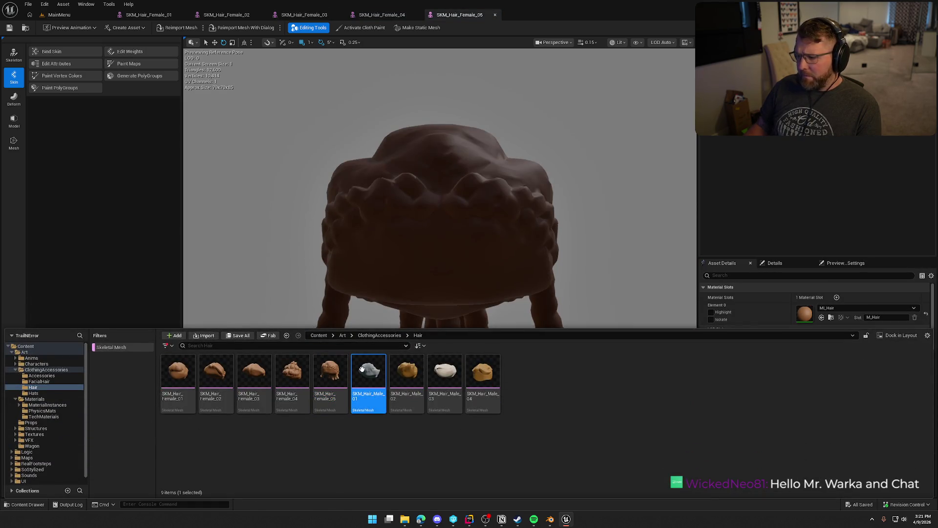
{"action": "double_click", "coordinate": [363, 372]}
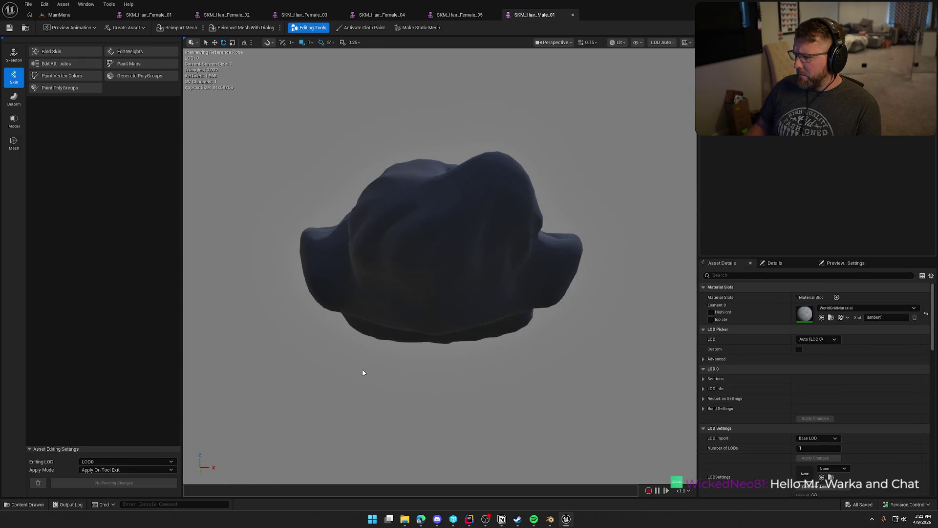
{"action": "left_click", "coordinate": [848, 309]}
{"action": "type", "text": "hai"}
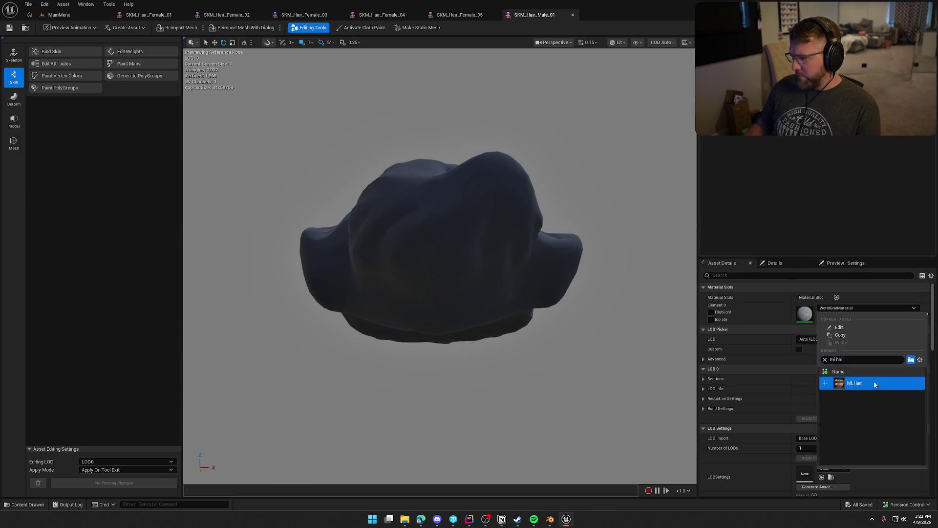
{"action": "left_click", "coordinate": [875, 384]}
{"action": "left_click", "coordinate": [9, 29]}
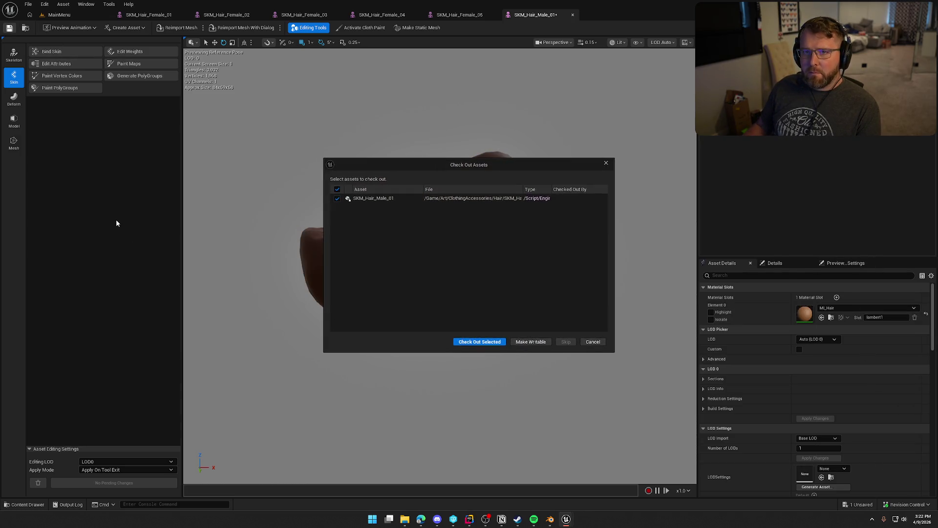
{"action": "left_click", "coordinate": [473, 343]}
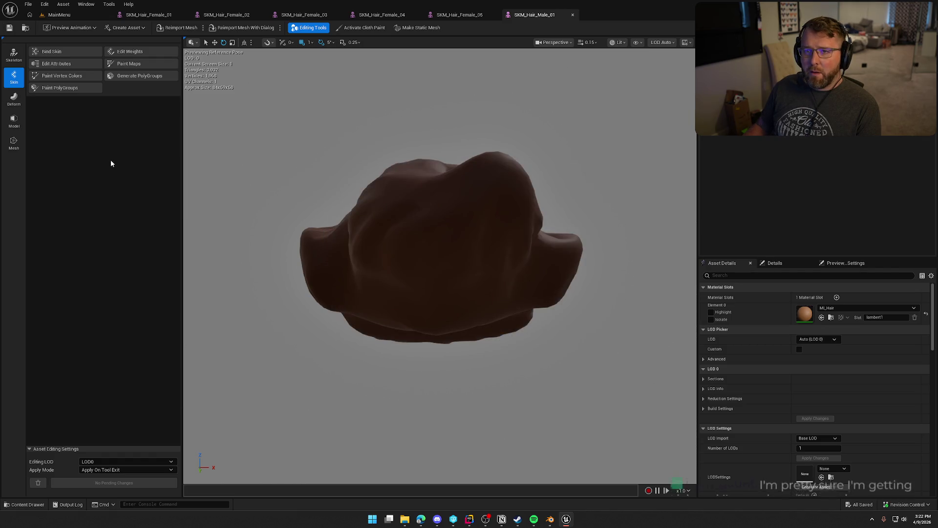
Step: Open SKM_Hair_Male_02, SKM_Hair_Male_03 and SKM_Hair_Male_04 for inspection
{"action": "key", "text": "ctrl+space"}
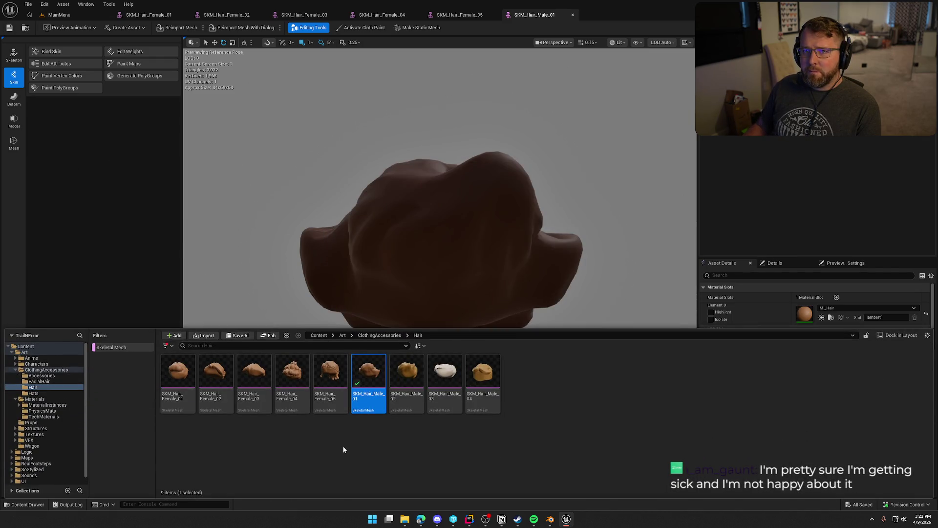
{"action": "left_click", "coordinate": [403, 388]}
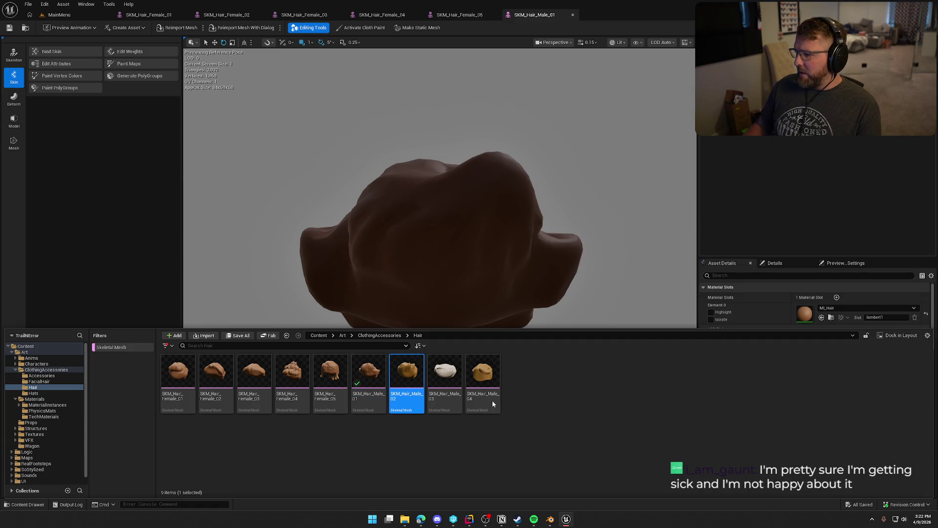
{"action": "key", "text": "ctrl+space"}
{"action": "left_click", "coordinate": [453, 386]}
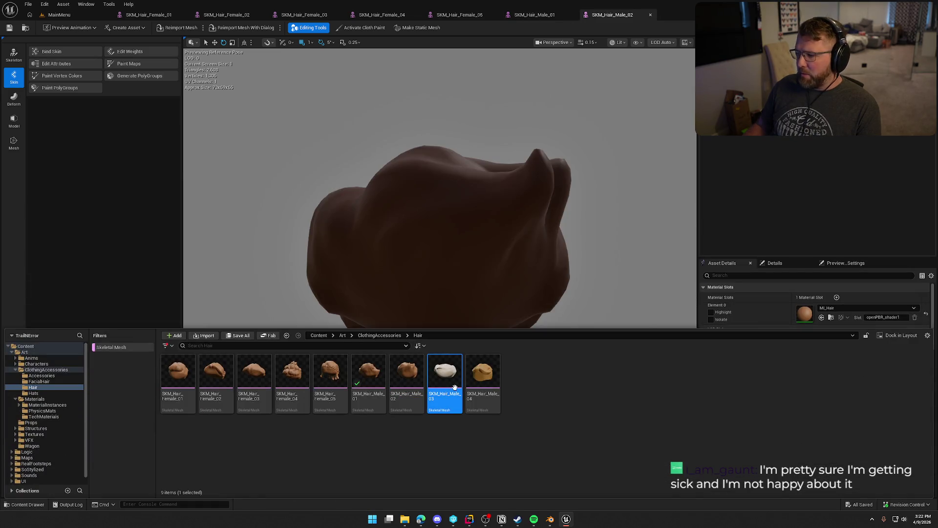
{"action": "key", "text": "Return"}
{"action": "key", "text": "ctrl+space"}
{"action": "left_click", "coordinate": [492, 374]}
{"action": "key", "text": "Return"}
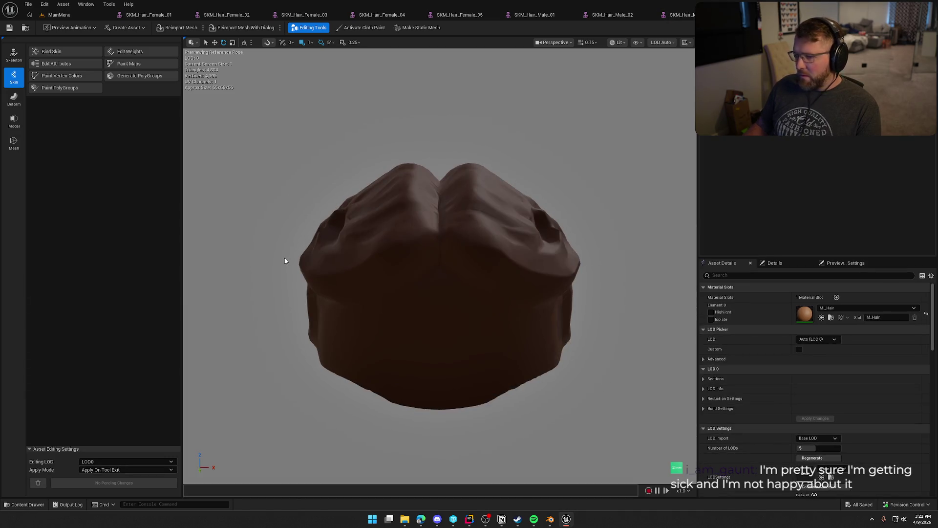
Step: Close all nine open hair mesh editors, Female_01 through Male_04
{"action": "middle_click", "coordinate": [163, 15]}
{"action": "middle_click", "coordinate": [162, 14]}
{"action": "middle_click", "coordinate": [163, 15]}
{"action": "middle_click", "coordinate": [164, 15]}
{"action": "middle_click", "coordinate": [164, 15]}
{"action": "middle_click", "coordinate": [165, 14]}
{"action": "middle_click", "coordinate": [164, 15]}
{"action": "middle_click", "coordinate": [164, 14]}
{"action": "middle_click", "coordinate": [164, 15]}
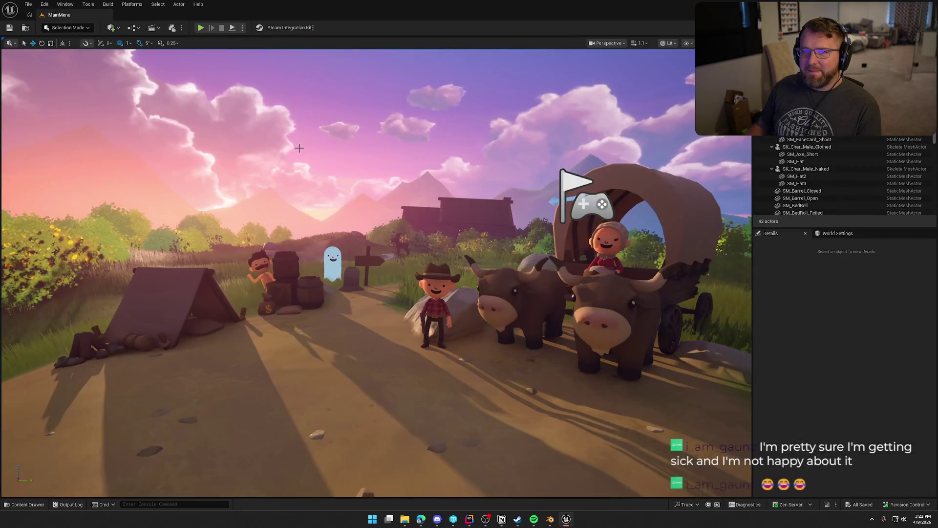
Step: From the Hats folder, open SK_Hat_Coonskin, SKM_Hat1, SKM_Hat_01 and SKM_Hat_02 for inspection
{"action": "key", "text": "ctrl+space"}
{"action": "left_click", "coordinate": [53, 393]}
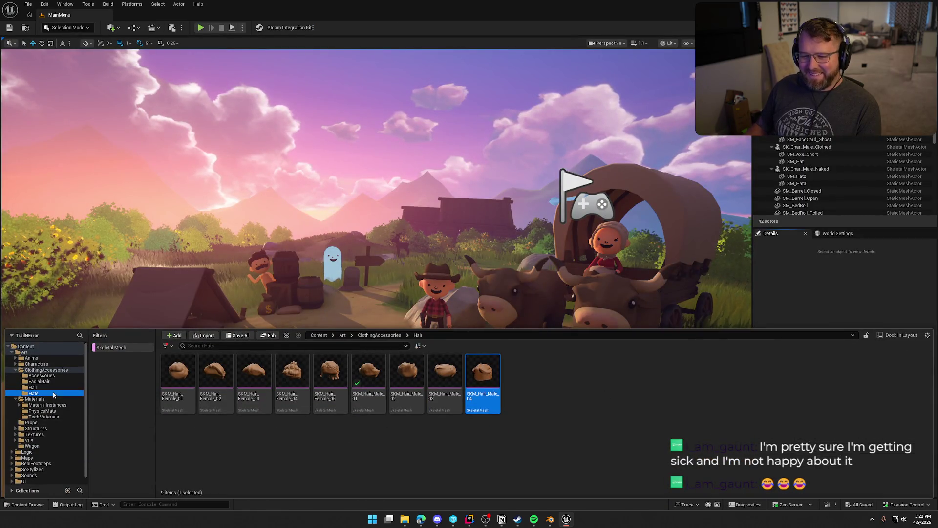
{"action": "left_click", "coordinate": [181, 374]}
{"action": "double_click", "coordinate": [182, 375]}
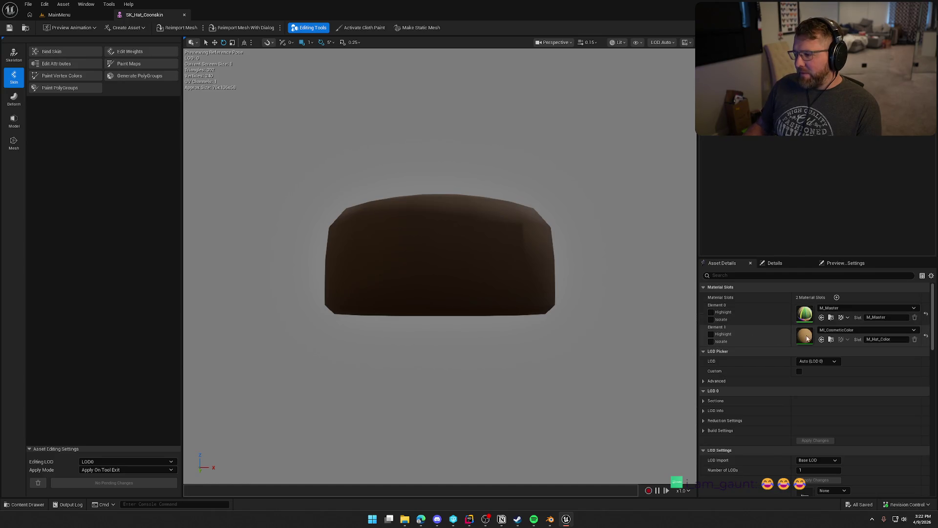
{"action": "key", "text": "ctrl+space"}
{"action": "left_click", "coordinate": [212, 377]}
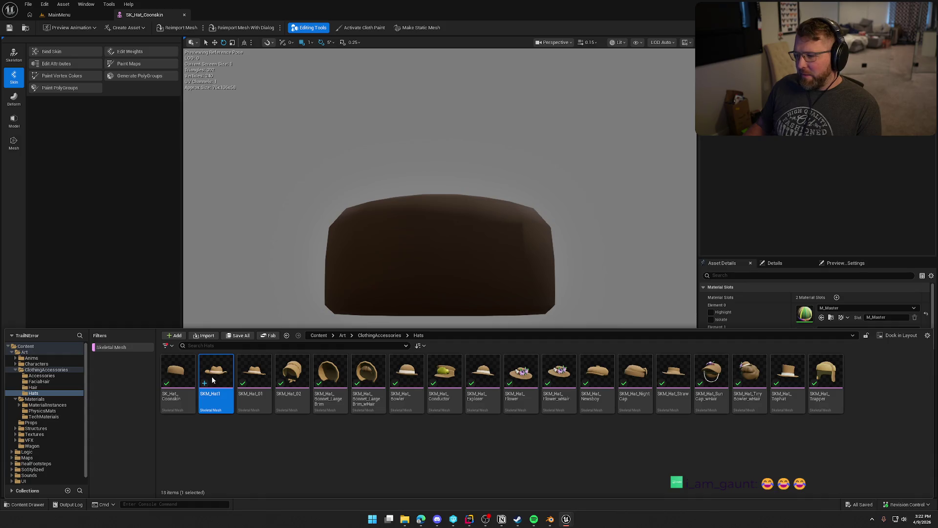
{"action": "key", "text": "ctrl+space"}
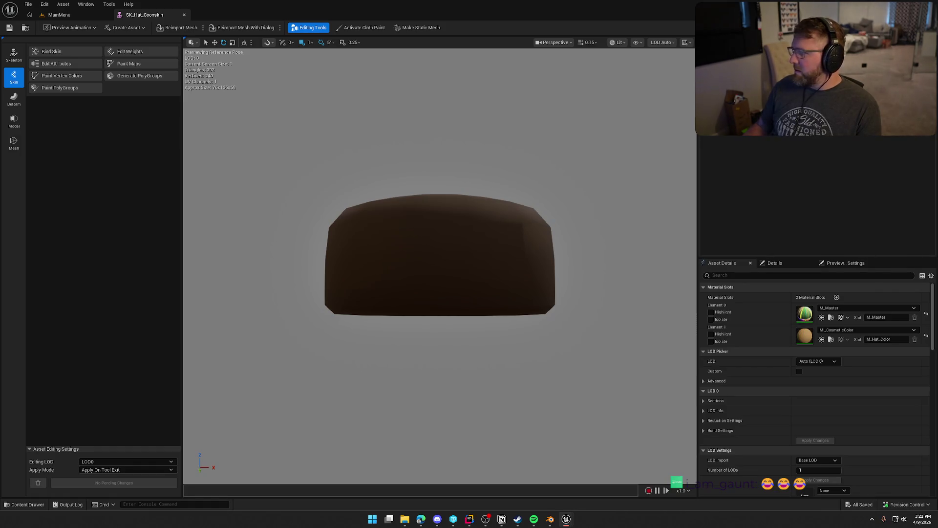
{"action": "key", "text": "ctrl+space"}
{"action": "left_click", "coordinate": [251, 366]}
{"action": "double_click", "coordinate": [250, 367]}
{"action": "key", "text": "ctrl+space"}
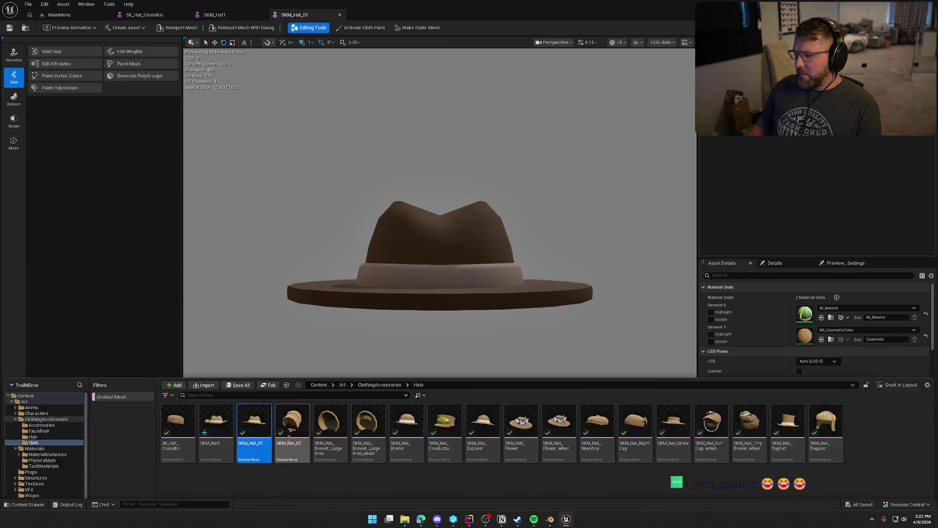
{"action": "double_click", "coordinate": [295, 377]}
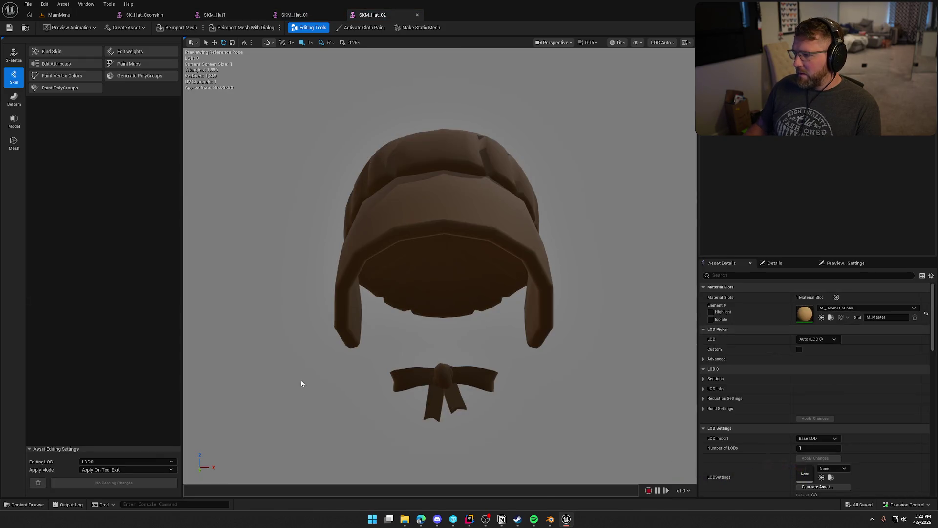
Step: Open the large-brim bonnet, the bonnet with hair, the Bowler and the Conductor hat meshes
{"action": "key", "text": "ctrl+space"}
{"action": "left_click", "coordinate": [328, 377]}
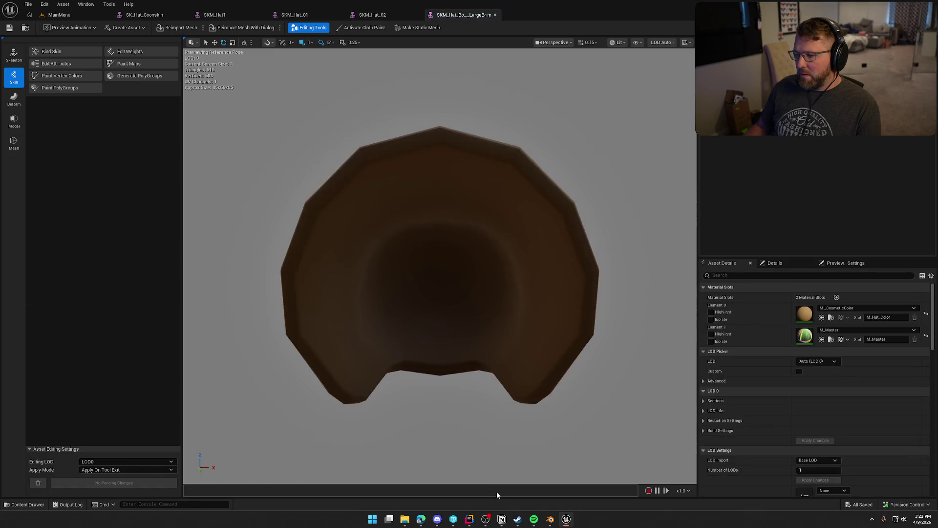
{"action": "mouse_move", "coordinate": [528, 371]}
{"action": "left_mouse_down"}
{"action": "mouse_move", "coordinate": [479, 366]}
{"action": "mouse_move", "coordinate": [527, 373]}
{"action": "left_mouse_up"}
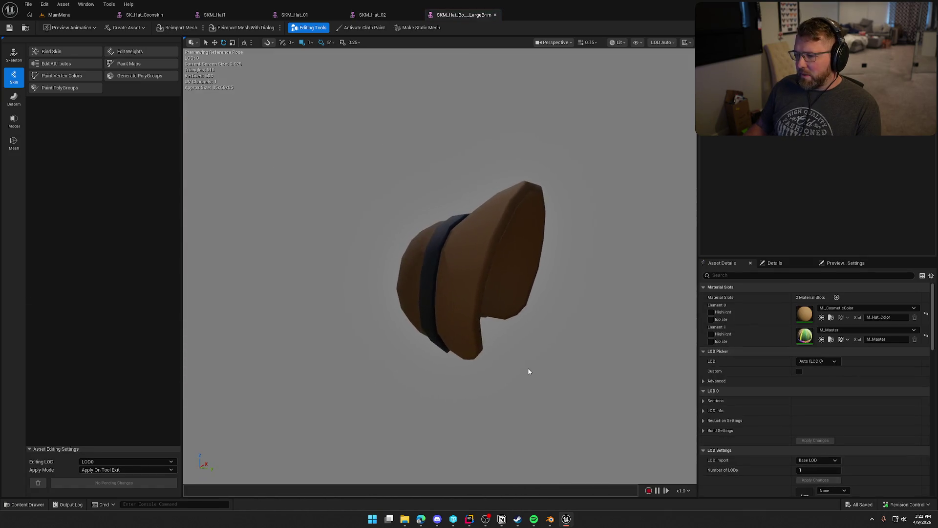
{"action": "key", "text": "ctrl+space"}
{"action": "left_click", "coordinate": [374, 375]}
{"action": "double_click", "coordinate": [373, 375]}
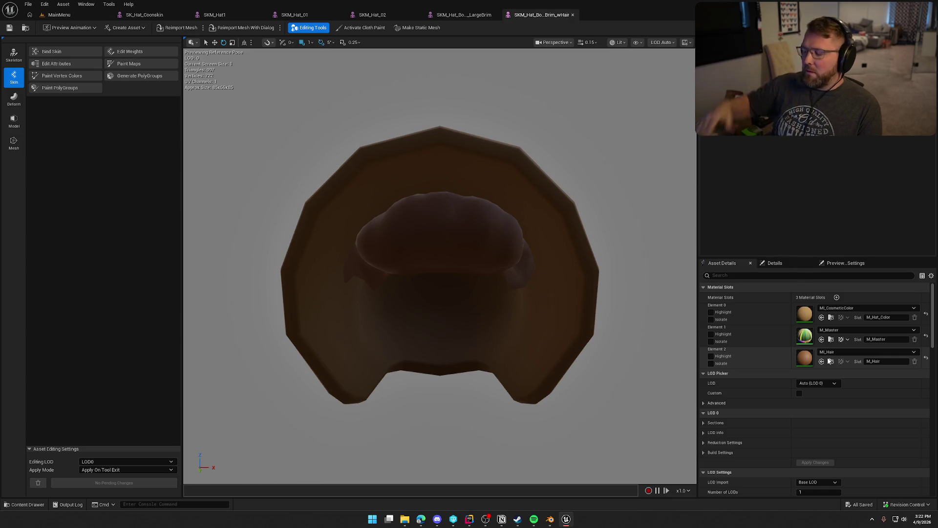
{"action": "key", "text": "ctrl+space"}
{"action": "left_click", "coordinate": [410, 375]}
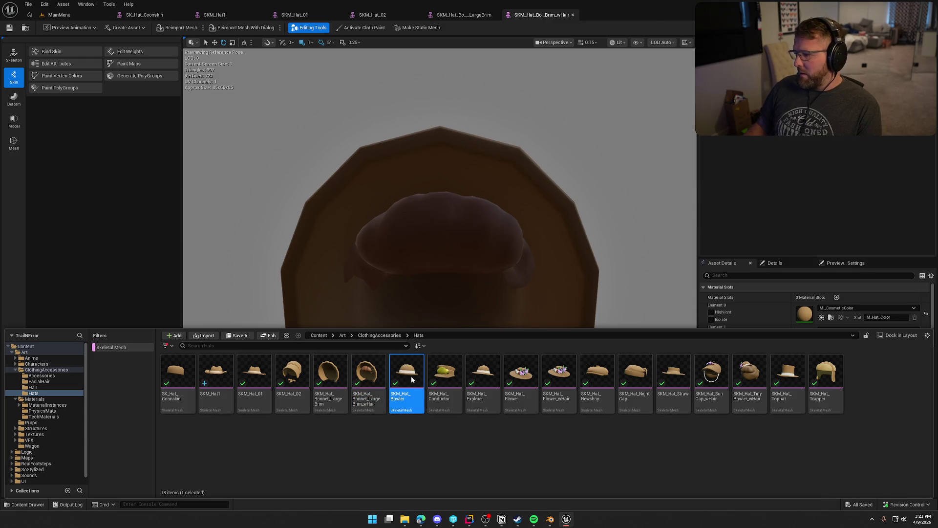
{"action": "double_click", "coordinate": [411, 379]}
{"action": "key", "text": "ctrl+space"}
{"action": "left_click", "coordinate": [446, 379]}
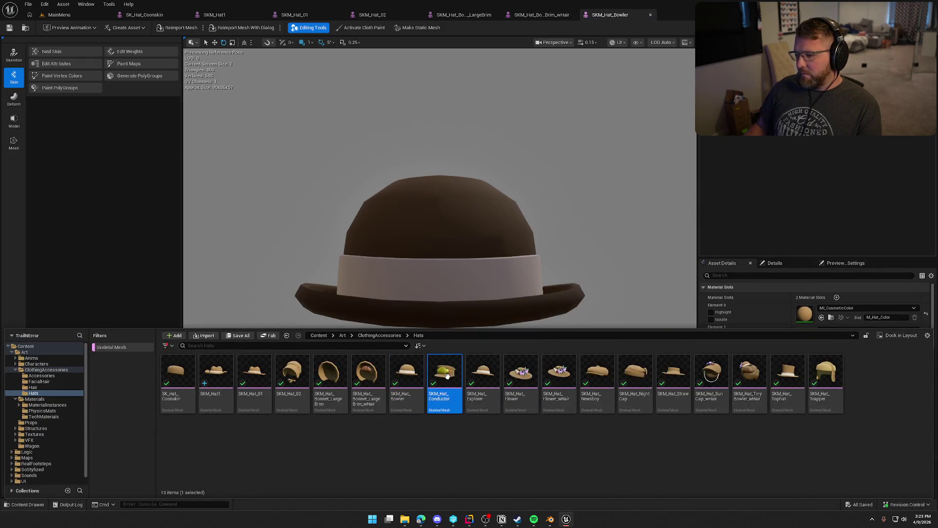
{"action": "key", "text": "Return"}
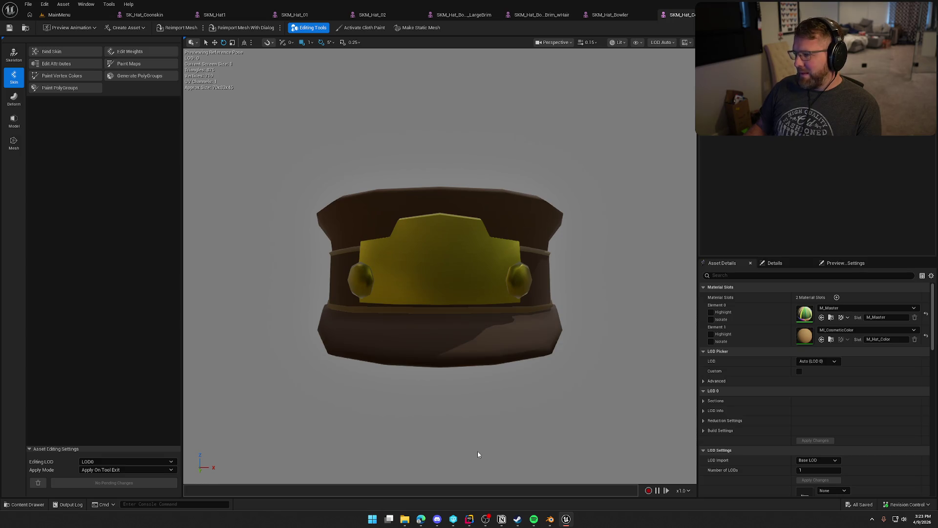
Step: Open the Explorer, Flower and Flower-with-hair meshes, leaving the first material slot as MI_Master_2s
{"action": "key", "text": "ctrl+space"}
{"action": "left_click", "coordinate": [480, 376]}
{"action": "key", "text": "Return"}
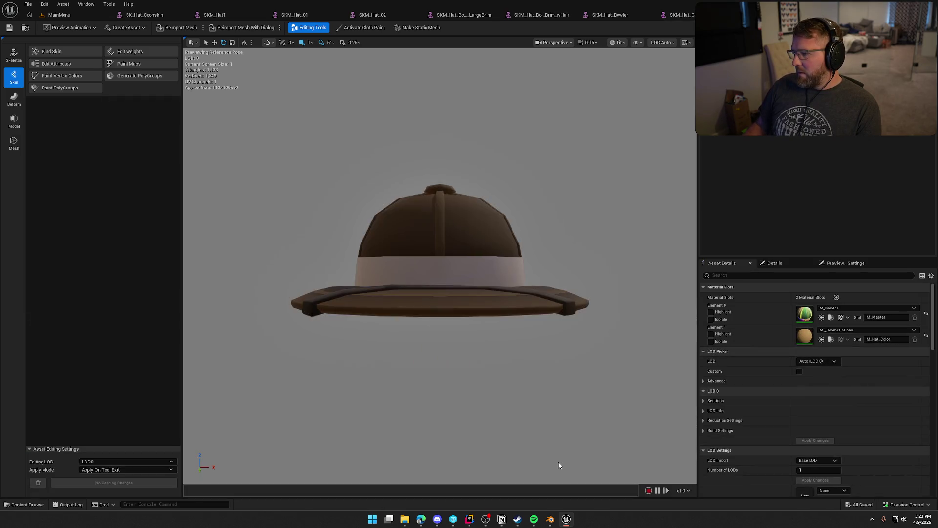
{"action": "left_click_drag", "start_coordinate": [439, 245], "coordinate": [381, 210]}
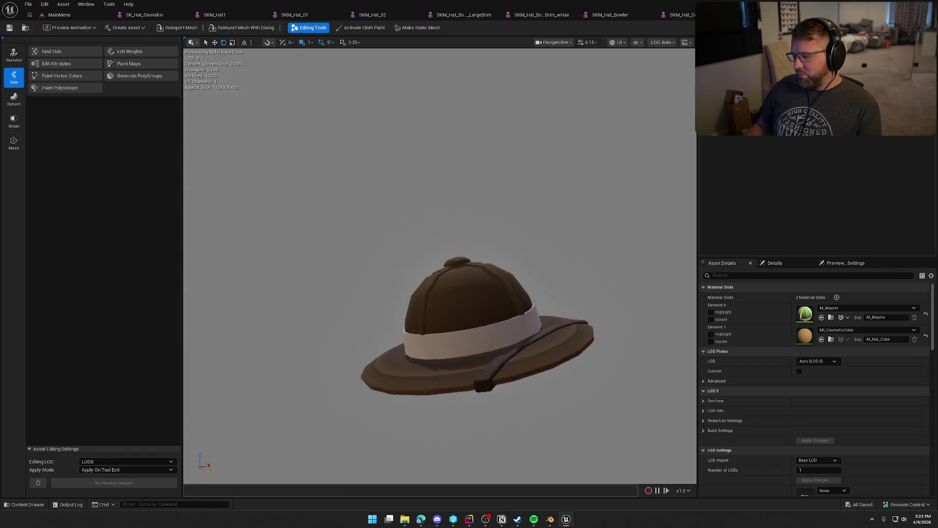
{"action": "scroll", "coordinate": [440, 264], "scroll_direction": "up", "scroll_amount": 4}
{"action": "key", "text": "ctrl+space"}
{"action": "double_click", "coordinate": [517, 376]}
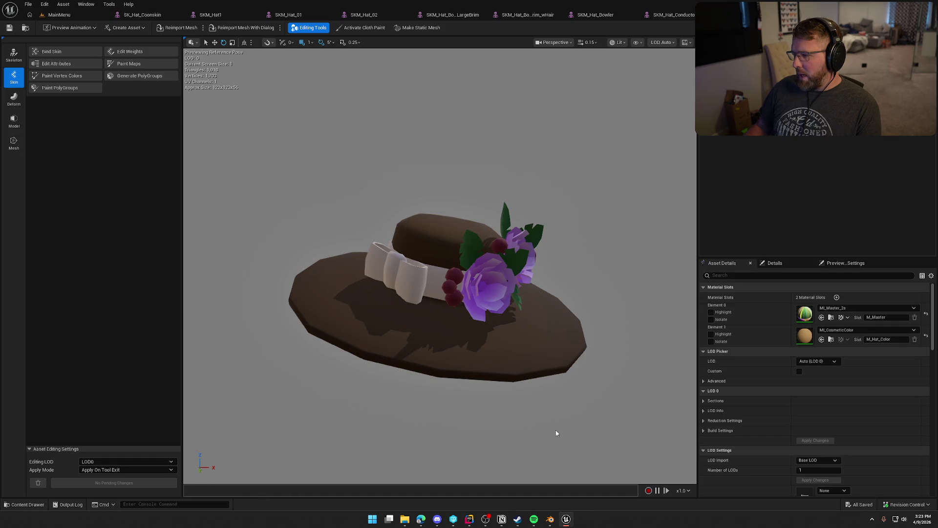
{"action": "key", "text": "ctrl+space"}
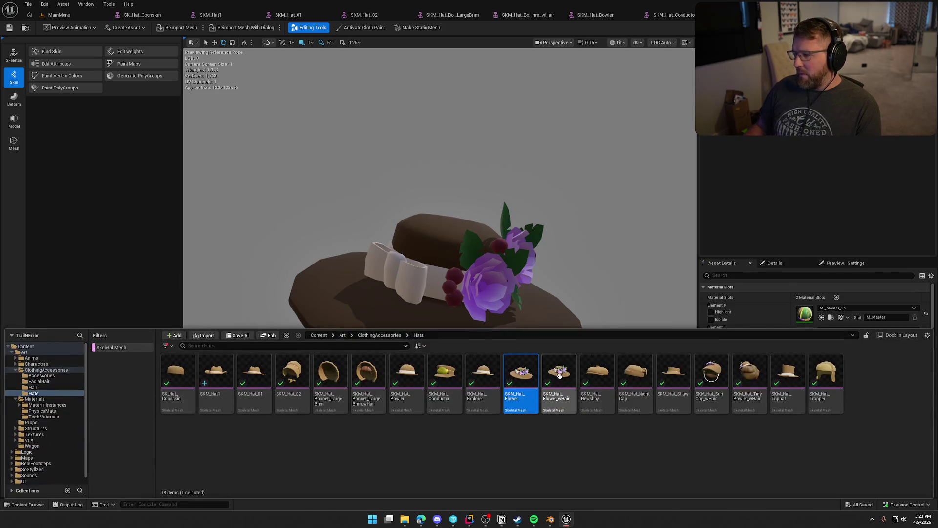
{"action": "left_click", "coordinate": [560, 374]}
{"action": "double_click", "coordinate": [562, 380]}
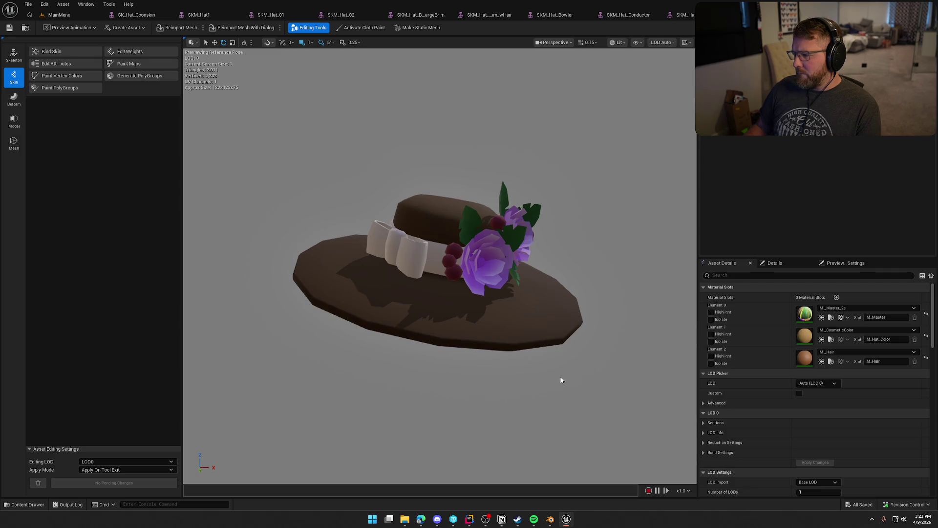
{"action": "left_click", "coordinate": [848, 309]}
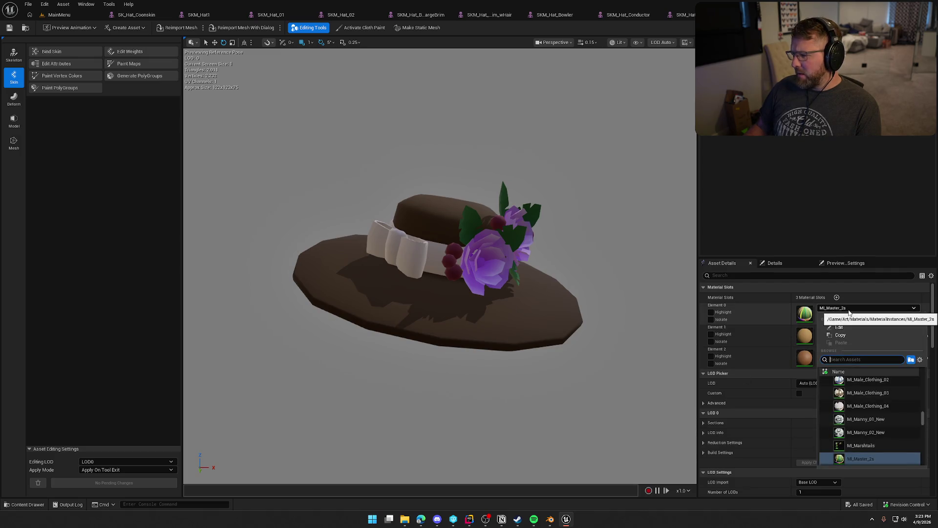
{"action": "left_click", "coordinate": [848, 309]}
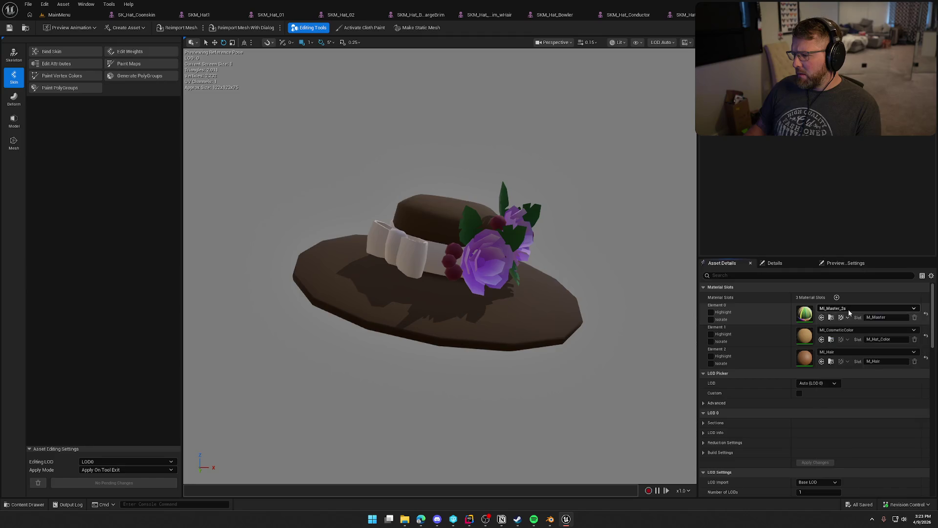
Step: Open the Newsboy cap, Night Cap, Straw hat and SunCap_wHair meshes and orbit the sun cap
{"action": "key", "text": "ctrl+space"}
{"action": "left_click", "coordinate": [597, 376]}
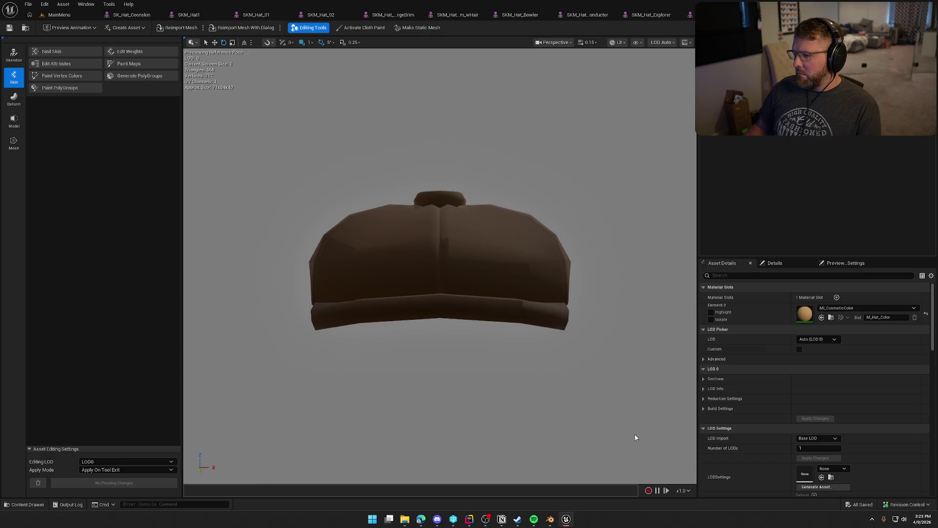
{"action": "key", "text": "ctrl+space"}
{"action": "left_click", "coordinate": [645, 393]}
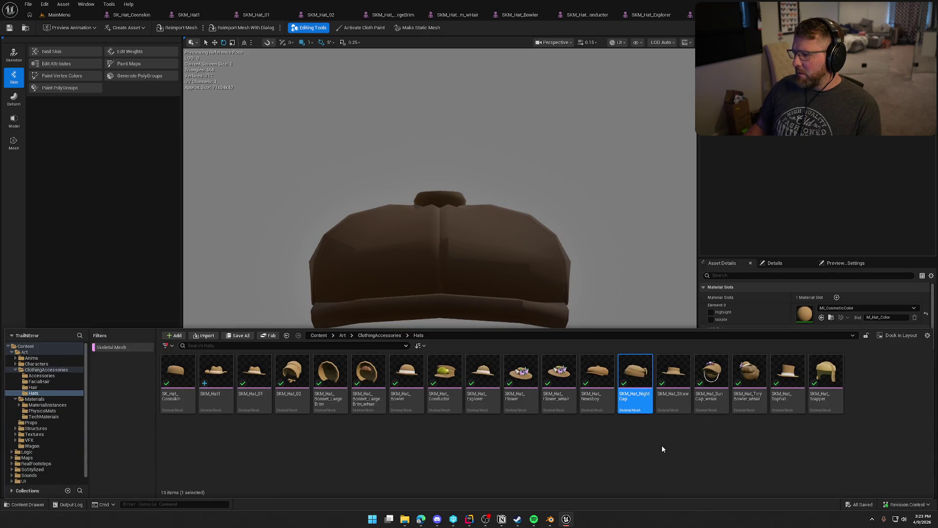
{"action": "key", "text": "ctrl+space"}
{"action": "key", "text": "Right"}
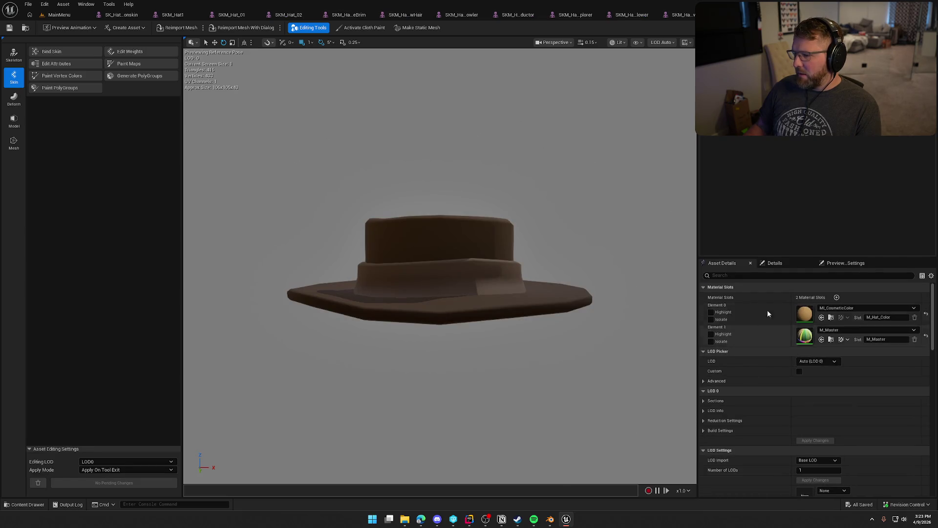
{"action": "key", "text": "ctrl+space"}
{"action": "key", "text": "Right"}
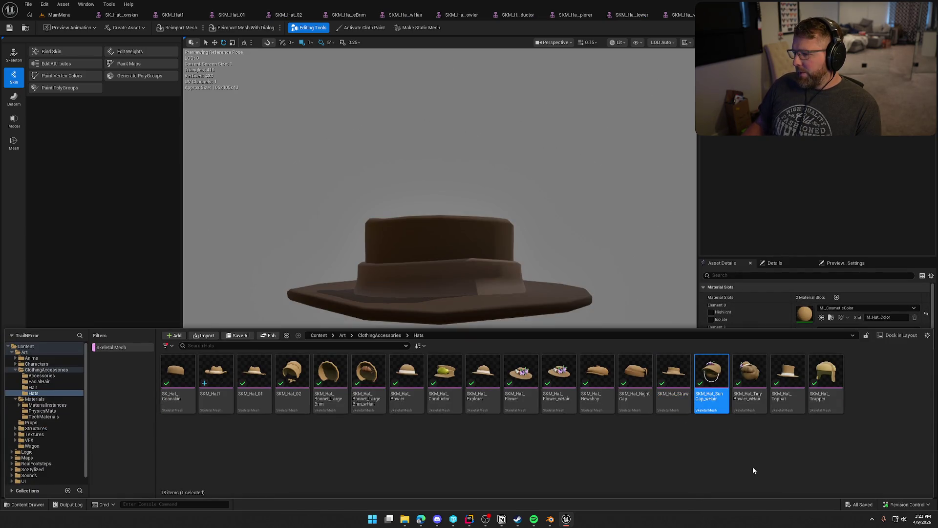
{"action": "key", "text": "Return"}
{"action": "mouse_move", "coordinate": [662, 352]}
{"action": "left_mouse_down"}
{"action": "mouse_move", "coordinate": [611, 355]}
{"action": "mouse_move", "coordinate": [611, 303]}
{"action": "mouse_move", "coordinate": [606, 337]}
{"action": "left_mouse_up"}
Step: Open TinyBowler_wHair, Tophat and Trapper, then return to the MainMenu level tab
{"action": "key", "text": "ctrl+space"}
{"action": "left_click", "coordinate": [750, 376]}
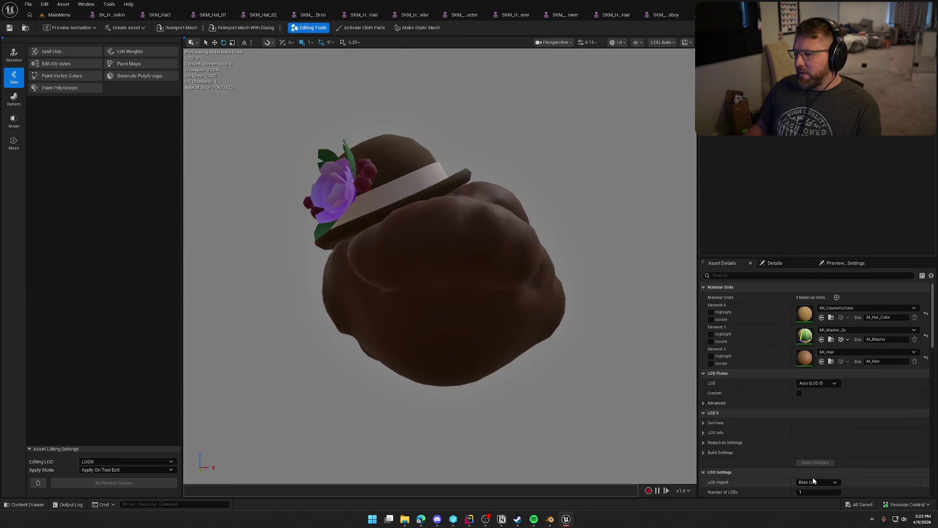
{"action": "key", "text": "ctrl+space"}
{"action": "left_click", "coordinate": [788, 376]}
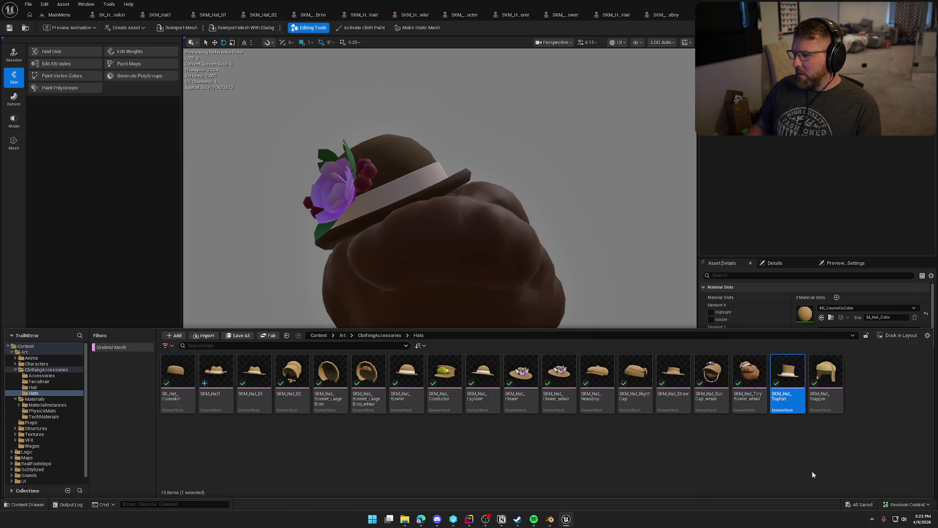
{"action": "key", "text": "ctrl+space"}
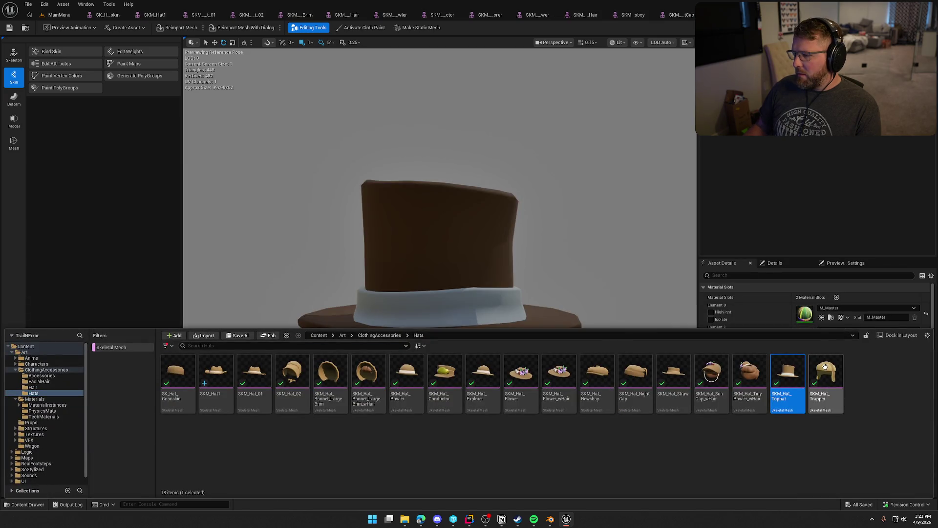
{"action": "left_click", "coordinate": [825, 370]}
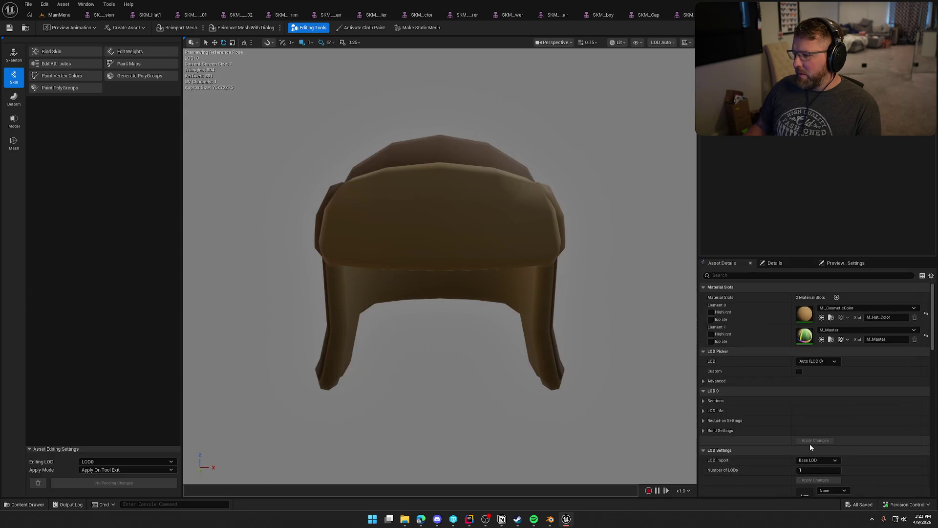
{"action": "left_click", "coordinate": [57, 15]}
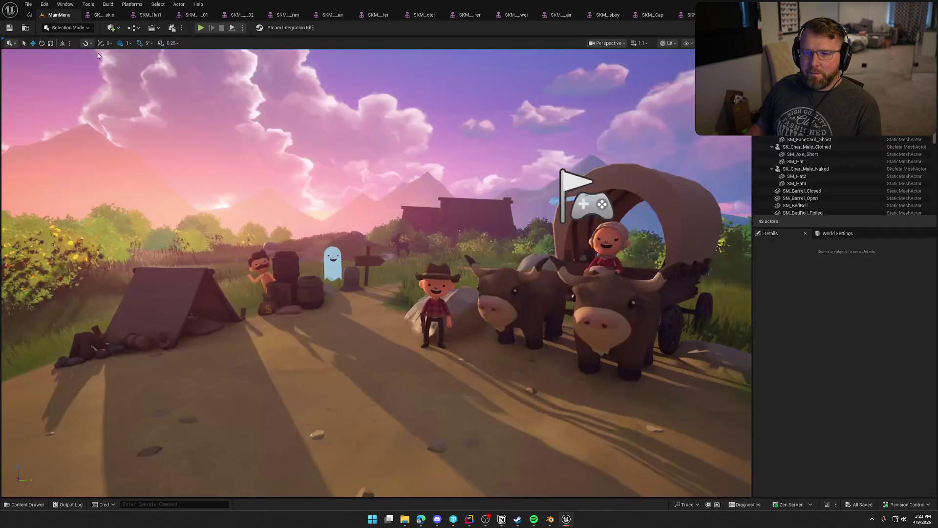
Step: Clear the Skeletal Mesh filter in the Maps folder and open the GameWorld level
{"action": "key", "text": "ctrl+space"}
{"action": "left_click", "coordinate": [27, 457]}
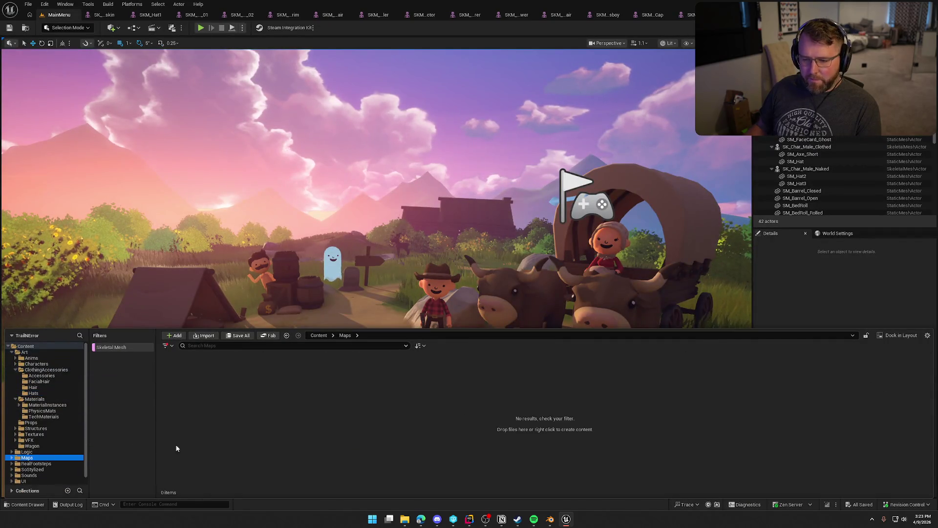
{"action": "left_click", "coordinate": [111, 347]}
{"action": "double_click", "coordinate": [253, 376]}
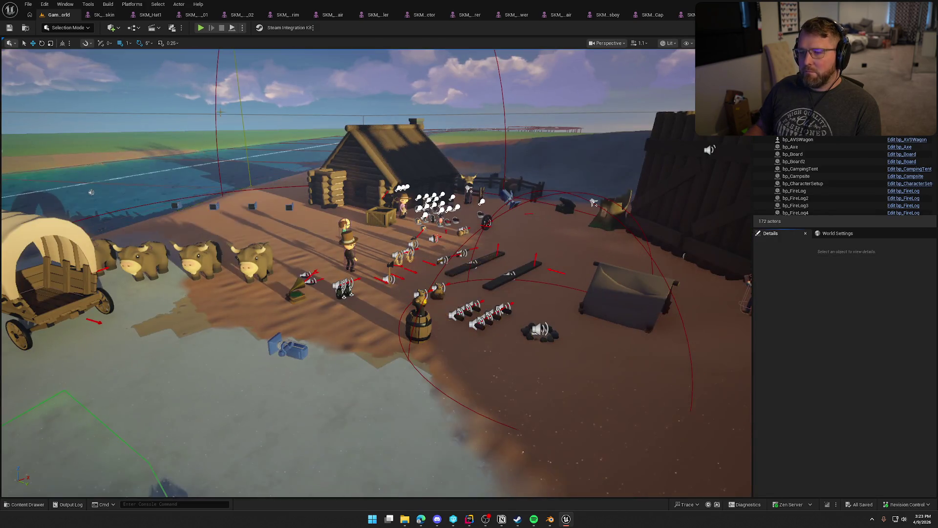
Step: Close every open hat mesh editor tab, from the coonskin hat through the Night Cap
{"action": "left_click", "coordinate": [129, 14]}
{"action": "left_click", "coordinate": [130, 15]}
{"action": "left_click", "coordinate": [131, 15]}
{"action": "left_click", "coordinate": [132, 15]}
{"action": "left_click", "coordinate": [133, 16]}
{"action": "left_click", "coordinate": [133, 16]}
{"action": "left_click", "coordinate": [134, 15]}
{"action": "middle_click", "coordinate": [135, 16]}
{"action": "middle_click", "coordinate": [136, 16]}
{"action": "middle_click", "coordinate": [141, 16]}
{"action": "middle_click", "coordinate": [144, 17]}
{"action": "middle_click", "coordinate": [147, 18]}
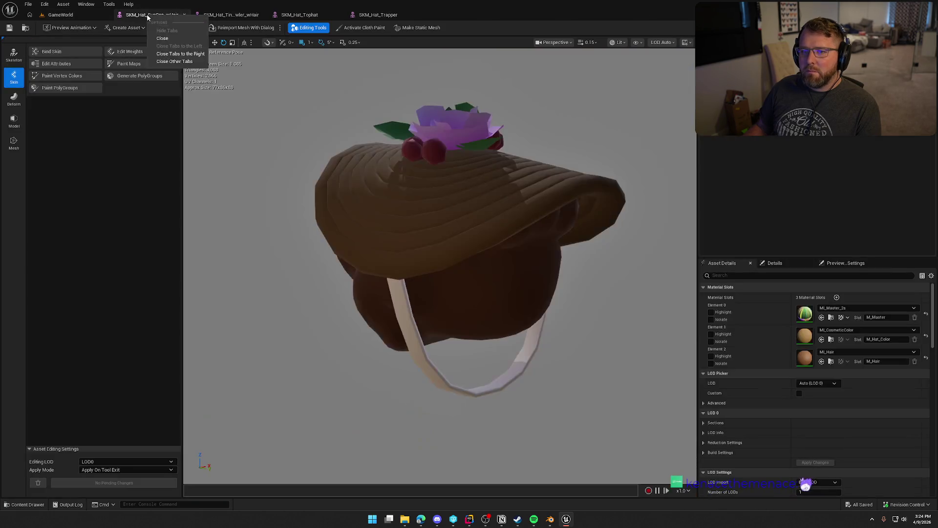
{"action": "middle_click", "coordinate": [147, 17]}
{"action": "middle_click", "coordinate": [147, 16]}
{"action": "left_click", "coordinate": [142, 27]}
{"action": "left_click", "coordinate": [143, 27]}
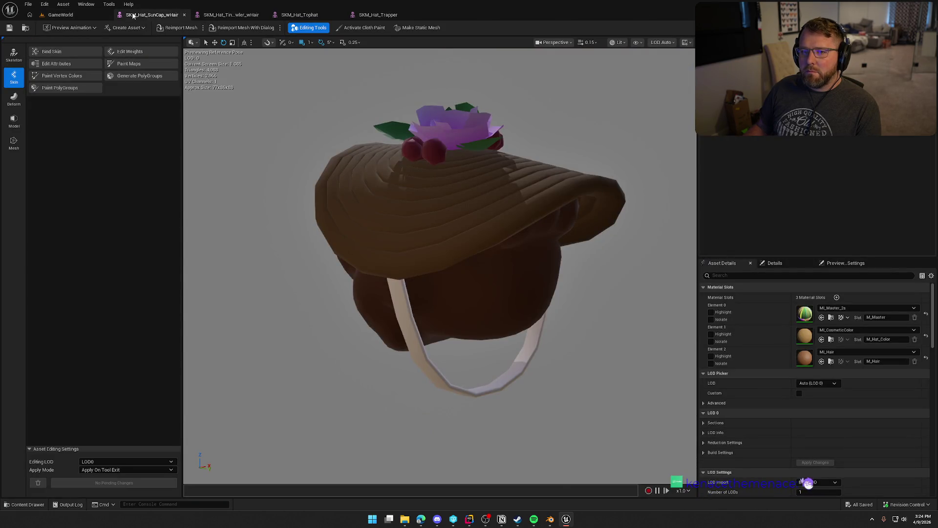
Step: Return to the GameWorld level editor with the view tilted down toward the ground
{"action": "left_click", "coordinate": [60, 14]}
{"action": "left_click_drag", "start_coordinate": [69, 391], "coordinate": [53, 427]}
{"action": "key", "text": "ctrl+space"}
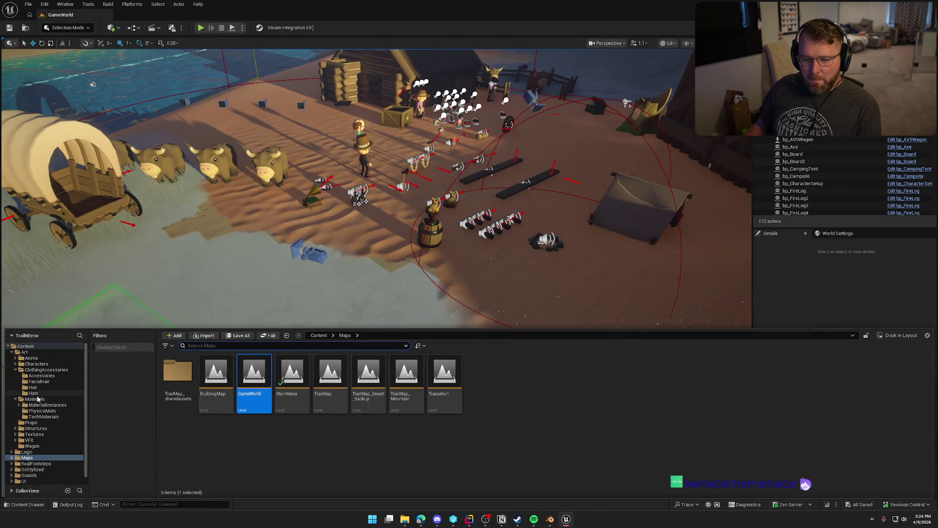
Step: Place SK_Hat_Coonskin from the skeletal-mesh-filtered Hats folder onto the sand in GameWorld
{"action": "left_click", "coordinate": [15, 400]}
{"action": "left_click", "coordinate": [32, 392]}
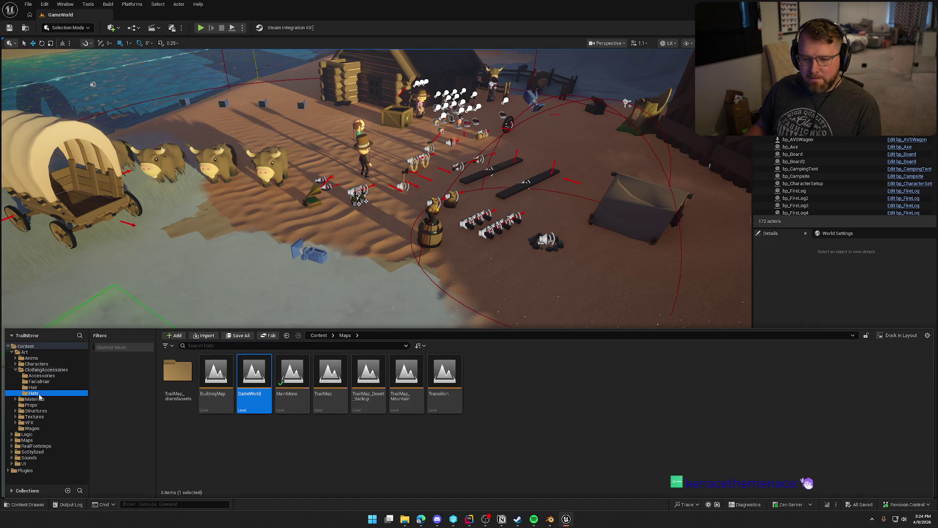
{"action": "left_click", "coordinate": [124, 348]}
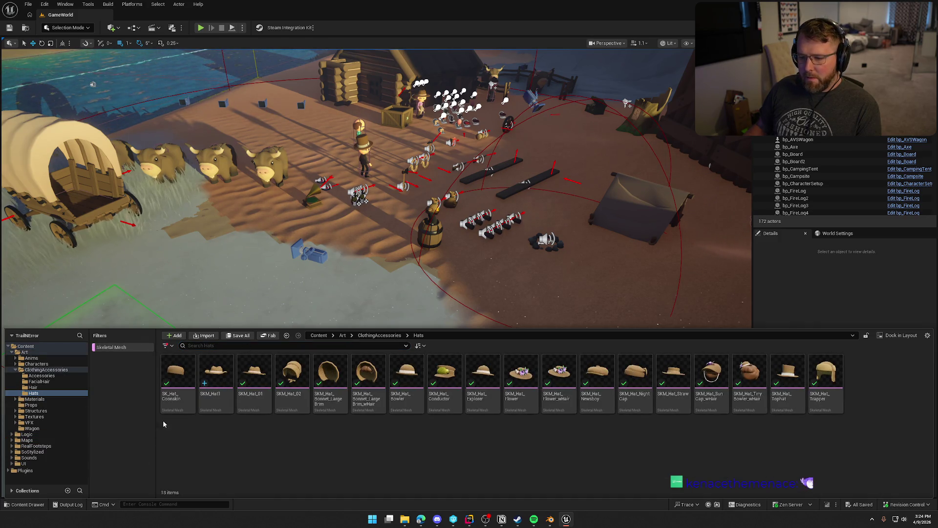
{"action": "left_click", "coordinate": [180, 370]}
{"action": "double_click", "coordinate": [180, 369]}
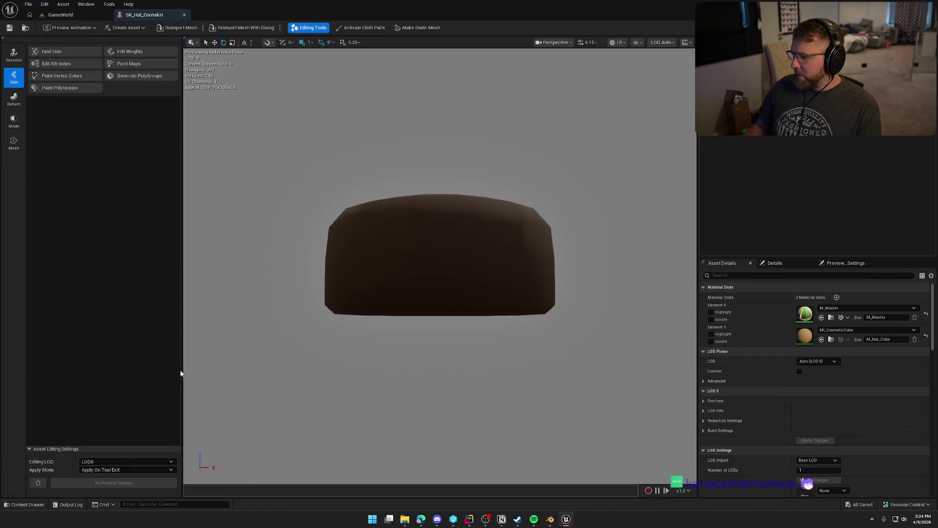
{"action": "key", "text": "ctrl+Tab"}
{"action": "key", "text": "ctrl+space"}
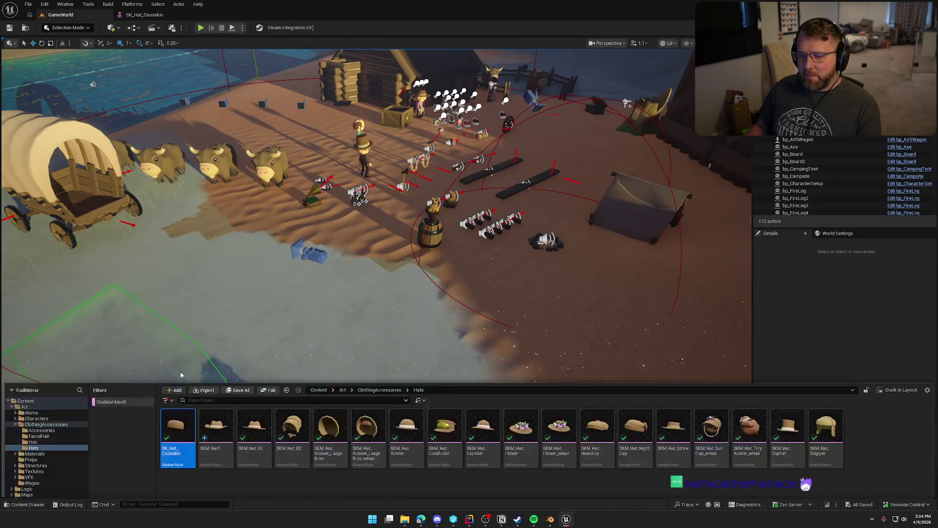
{"action": "mouse_move", "coordinate": [172, 374]}
{"action": "left_mouse_down"}
{"action": "mouse_move", "coordinate": [409, 294]}
{"action": "mouse_move", "coordinate": [406, 266]}
{"action": "left_mouse_up"}
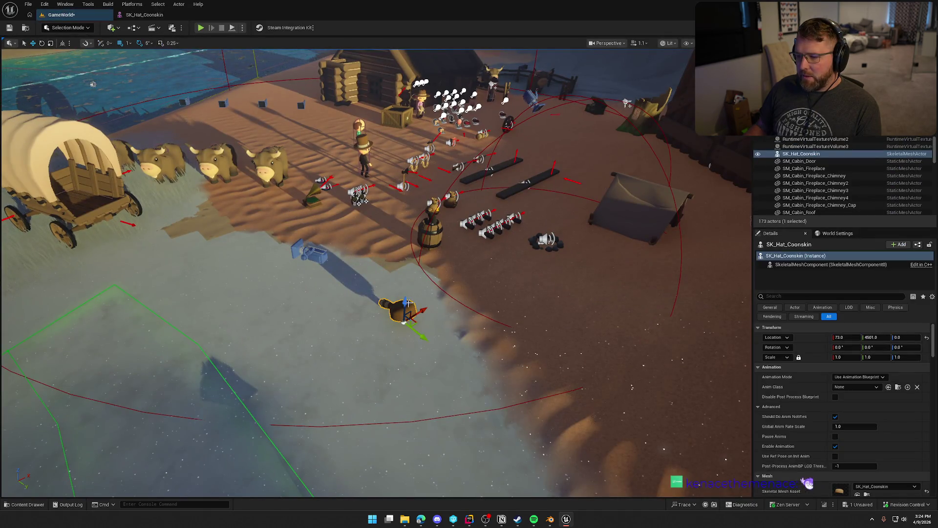
Step: Fly the view toward the barrel, select the coonskin hat, and open the editor modes list
{"action": "key", "text": "Escape"}
{"action": "scroll", "coordinate": [405, 266], "scroll_direction": "up", "scroll_amount": 10}
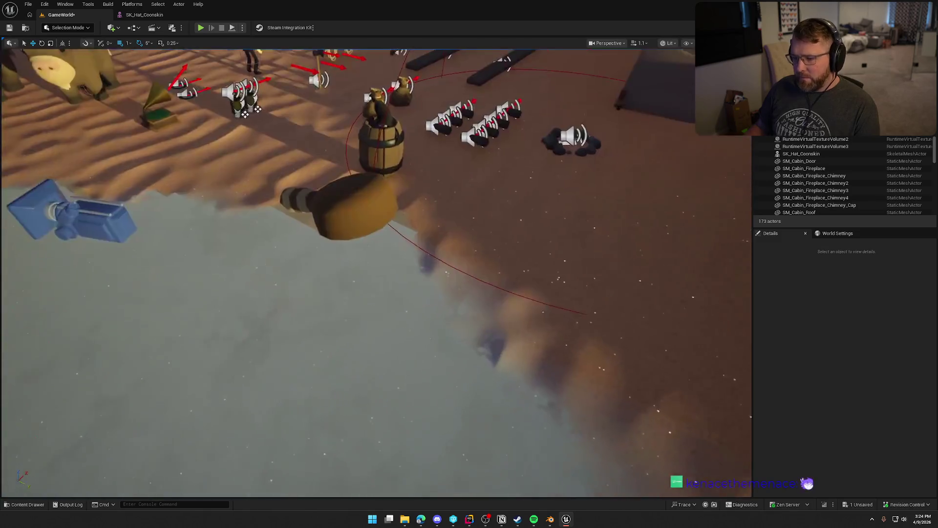
{"action": "scroll", "coordinate": [376, 273], "scroll_direction": "down", "scroll_amount": 10}
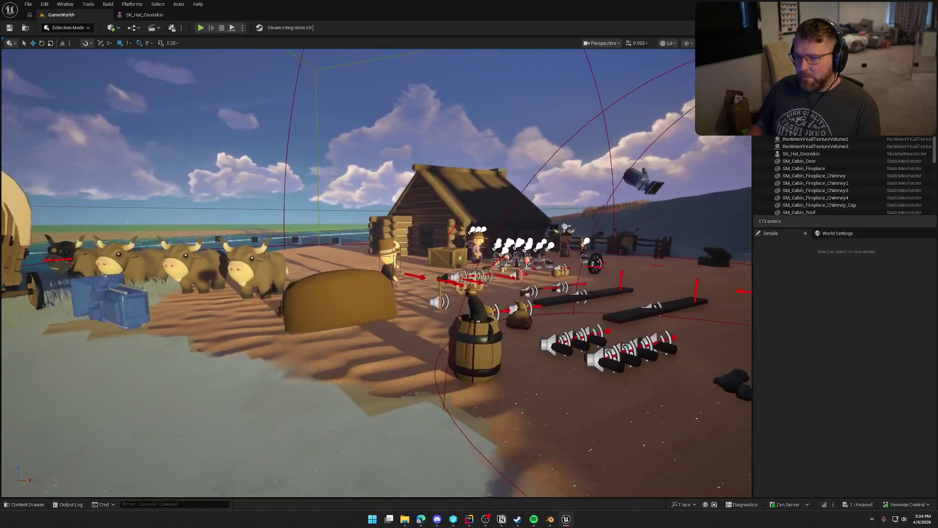
{"action": "mouse_move", "coordinate": [405, 262]}
{"action": "left_mouse_down"}
{"action": "mouse_move", "coordinate": [405, 224]}
{"action": "mouse_move", "coordinate": [405, 262]}
{"action": "left_mouse_up"}
{"action": "left_click", "coordinate": [405, 262]}
{"action": "left_click", "coordinate": [67, 27]}
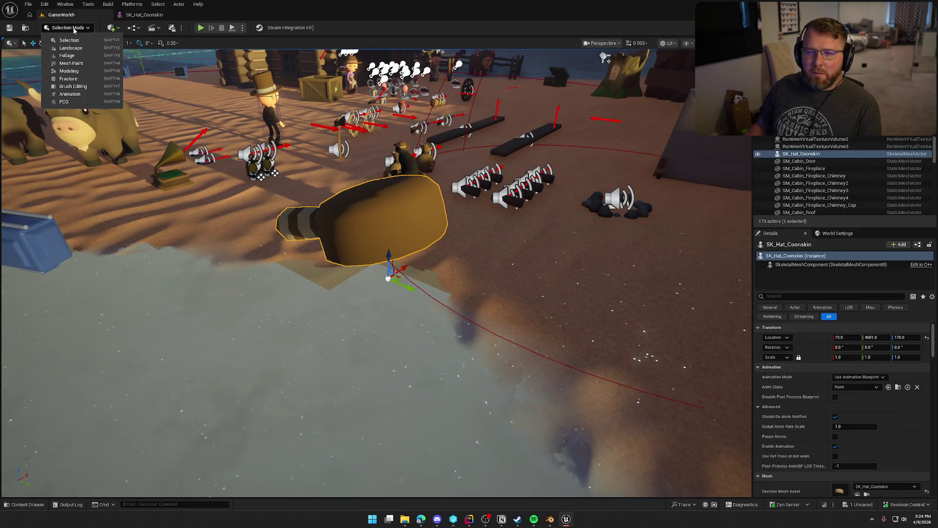
Step: Switch to Modeling Mode and browse its palette categories: Shapes, Mesh, UVs, Bake, Attribs, Misc and Transform
{"action": "left_click", "coordinate": [73, 71]}
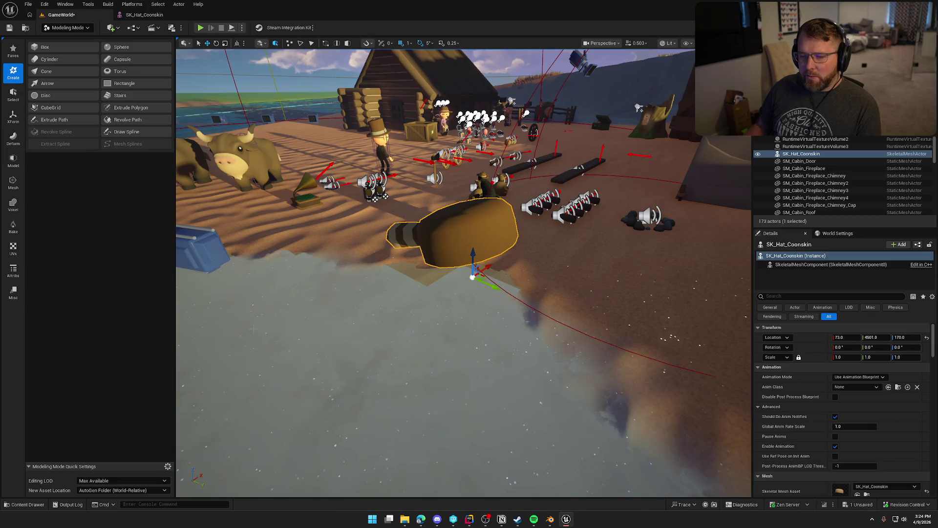
{"action": "left_click", "coordinate": [13, 160]}
{"action": "left_click", "coordinate": [12, 190]}
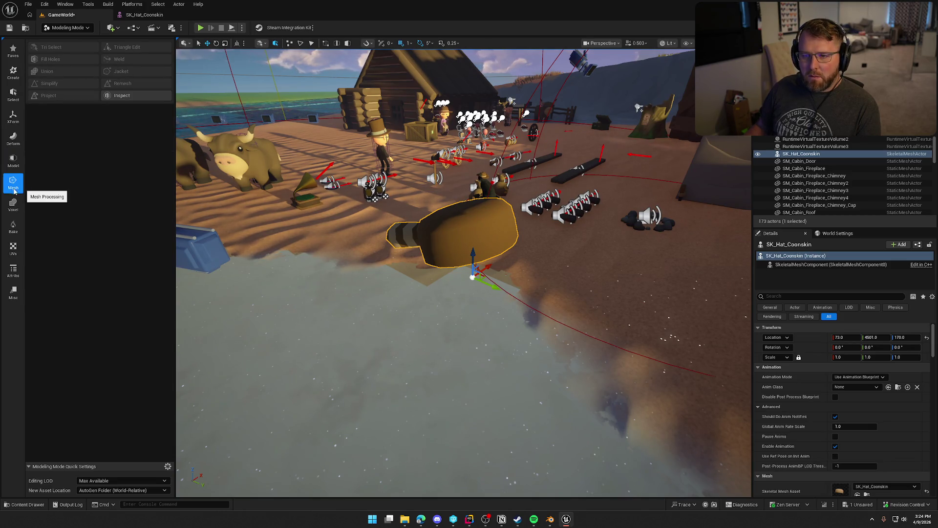
{"action": "left_click", "coordinate": [22, 252]}
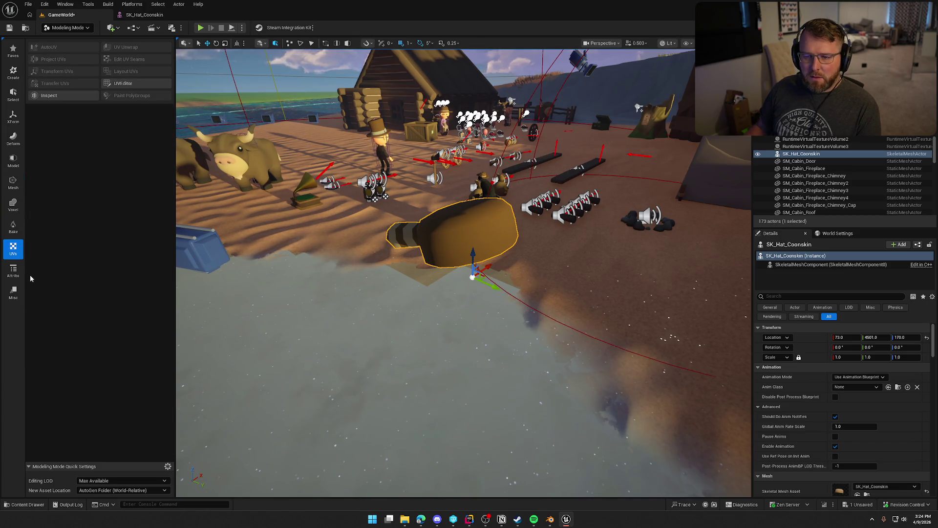
{"action": "left_click", "coordinate": [14, 293]}
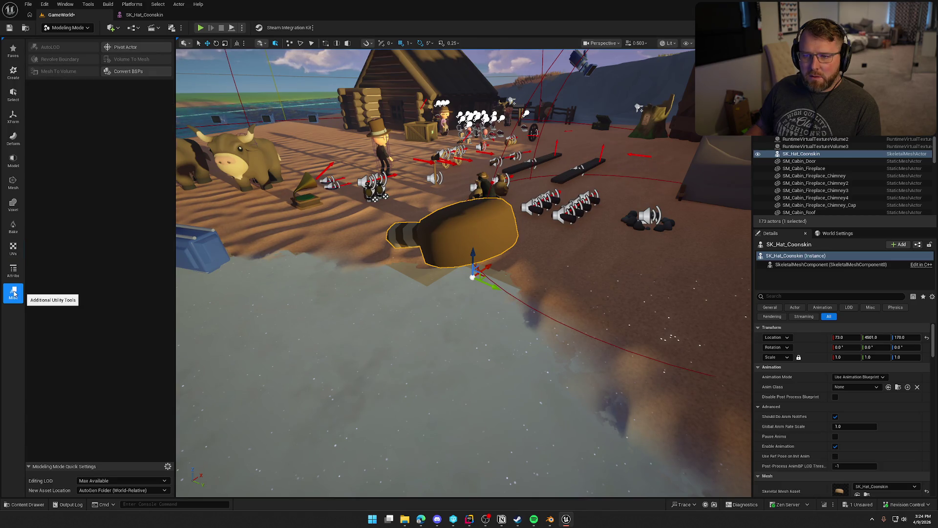
{"action": "left_click", "coordinate": [12, 273]}
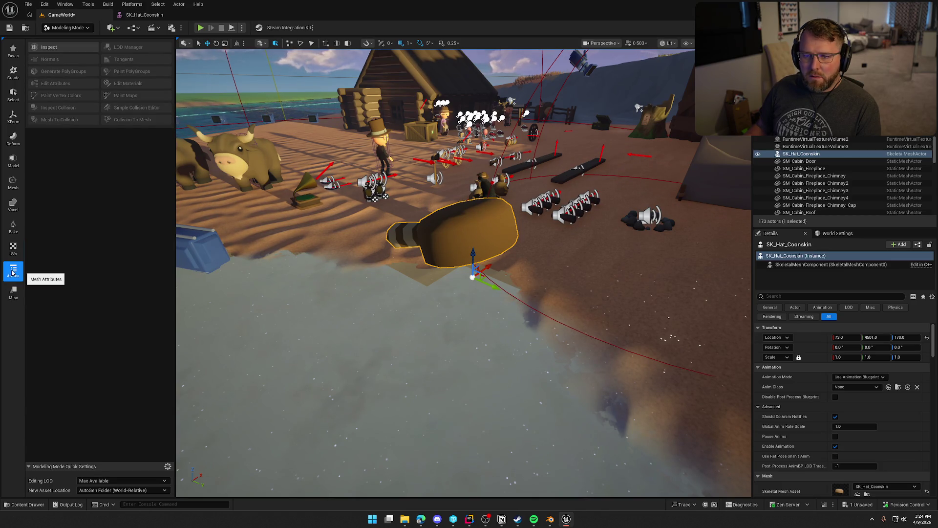
{"action": "left_click", "coordinate": [19, 232]}
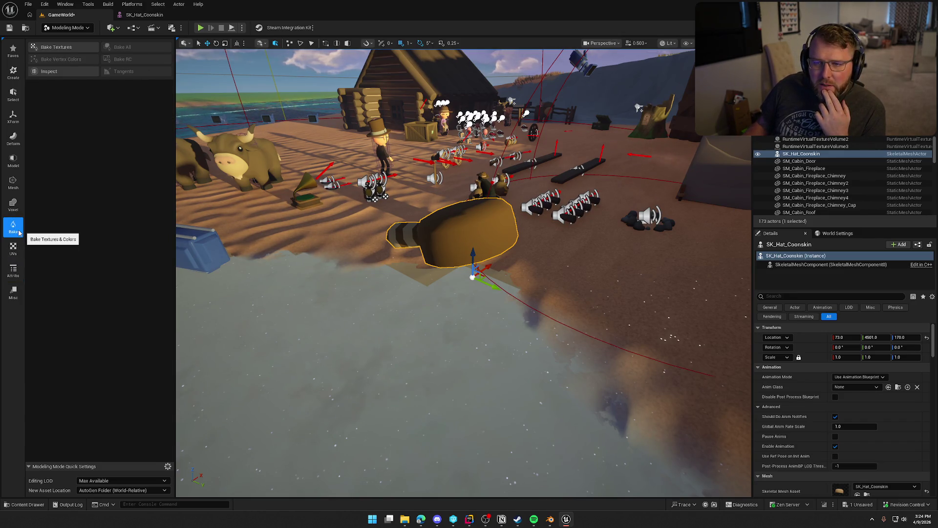
{"action": "left_click", "coordinate": [13, 179]}
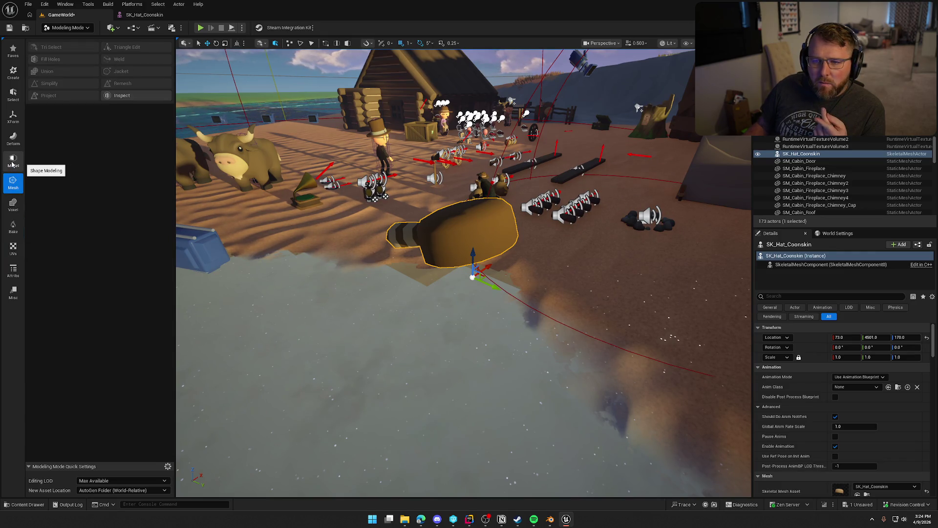
{"action": "left_click", "coordinate": [12, 163]}
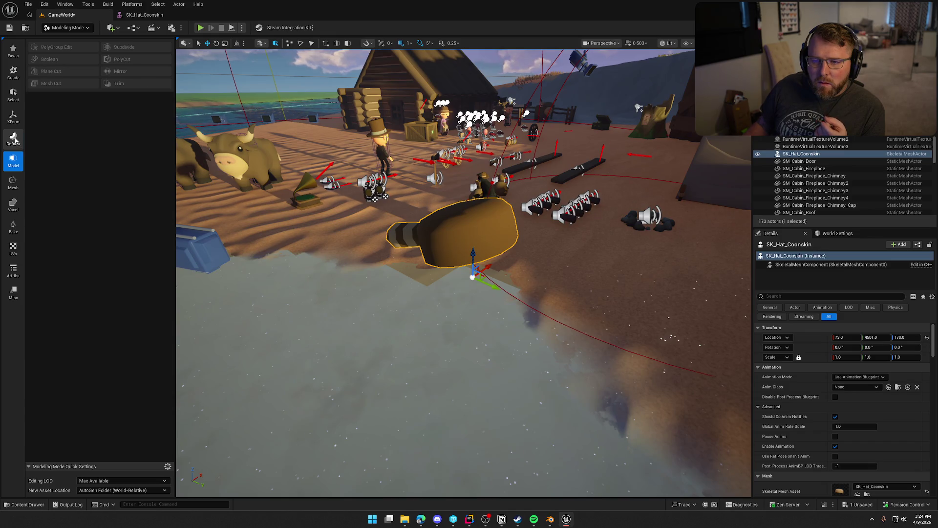
{"action": "left_click", "coordinate": [17, 112]}
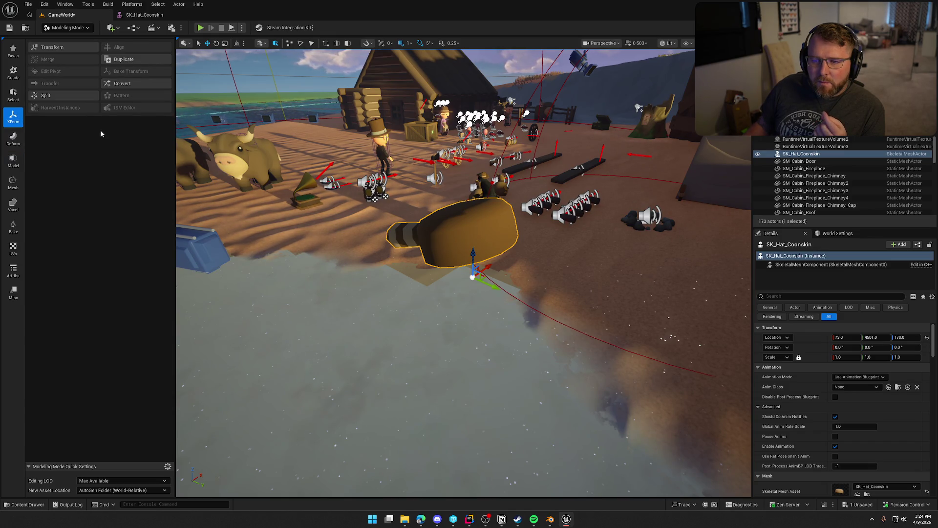
{"action": "left_click", "coordinate": [13, 94]}
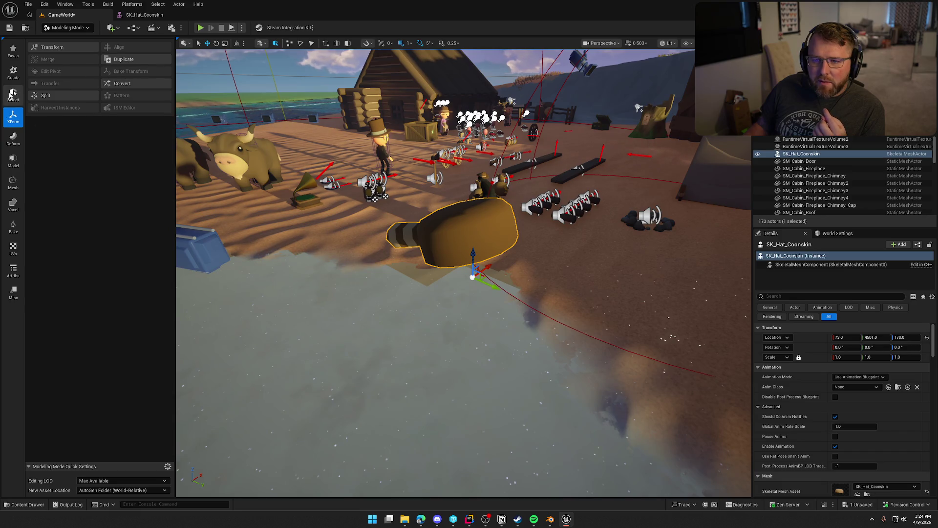
{"action": "left_click", "coordinate": [13, 74]}
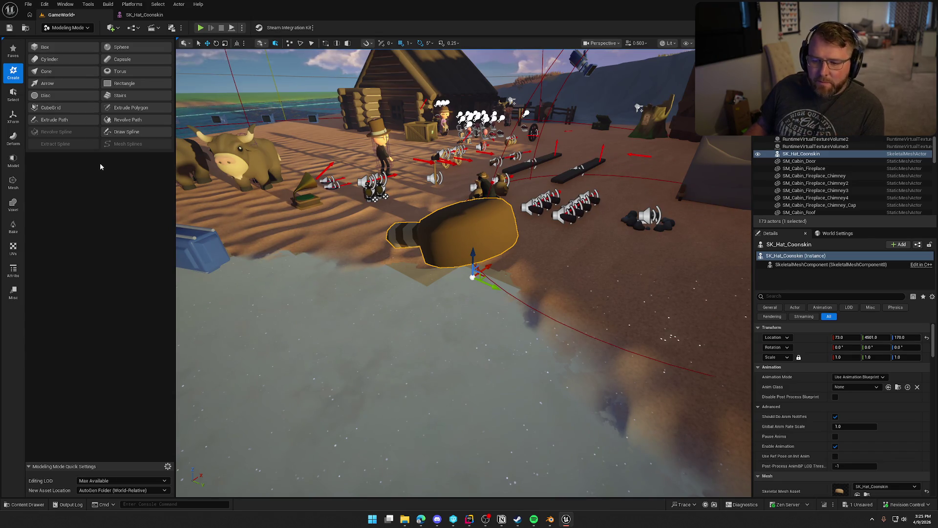
Step: Toggle back to Selection Mode and into Modeling Mode again, then run Mesh > Inspect on the hat
{"action": "left_click", "coordinate": [67, 28]}
{"action": "left_click", "coordinate": [64, 41]}
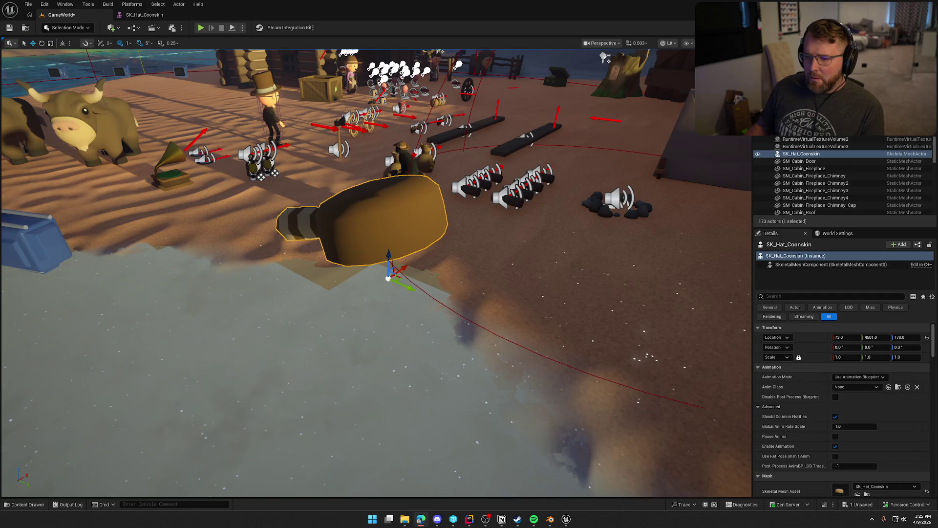
{"action": "left_click", "coordinate": [67, 27]}
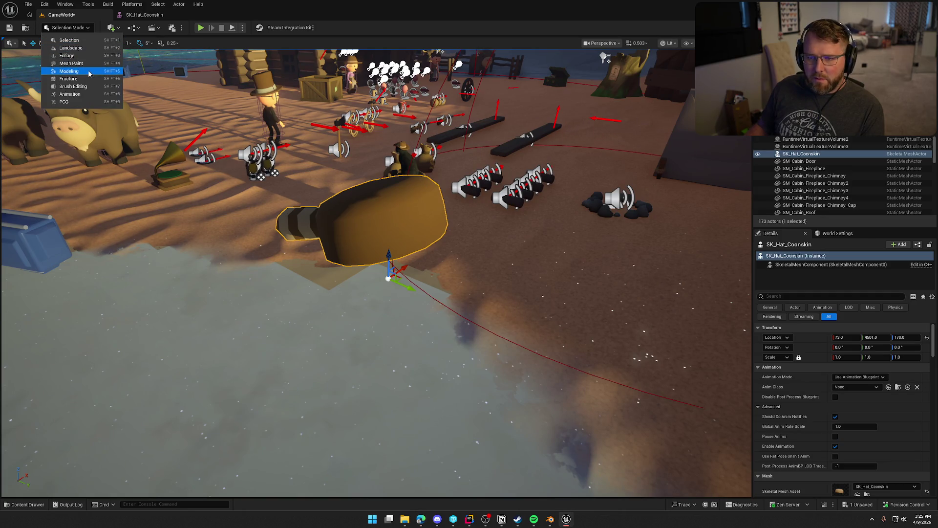
{"action": "left_click", "coordinate": [88, 70]}
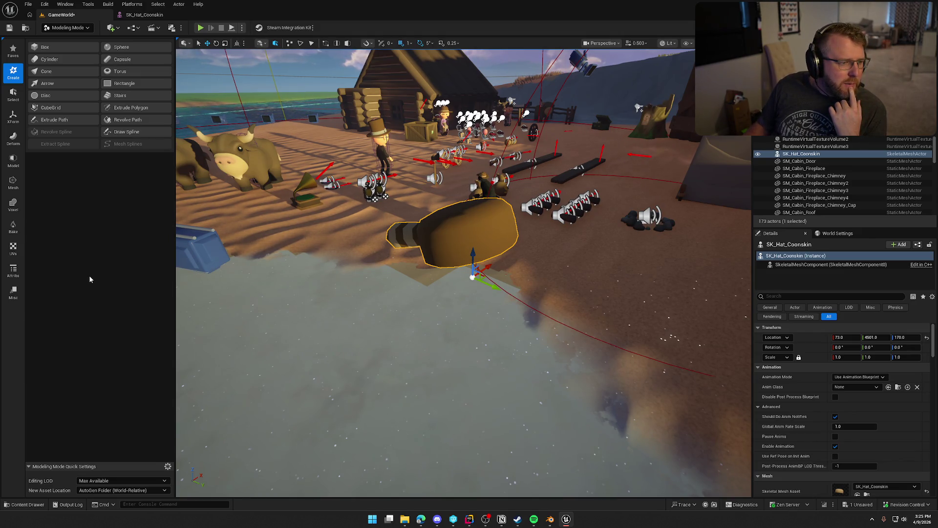
{"action": "left_click", "coordinate": [12, 181]}
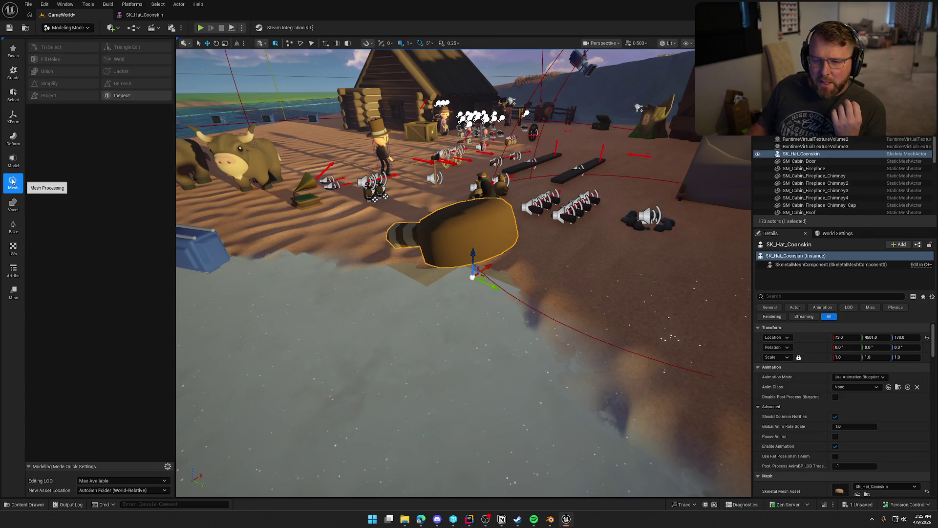
{"action": "left_click", "coordinate": [127, 96]}
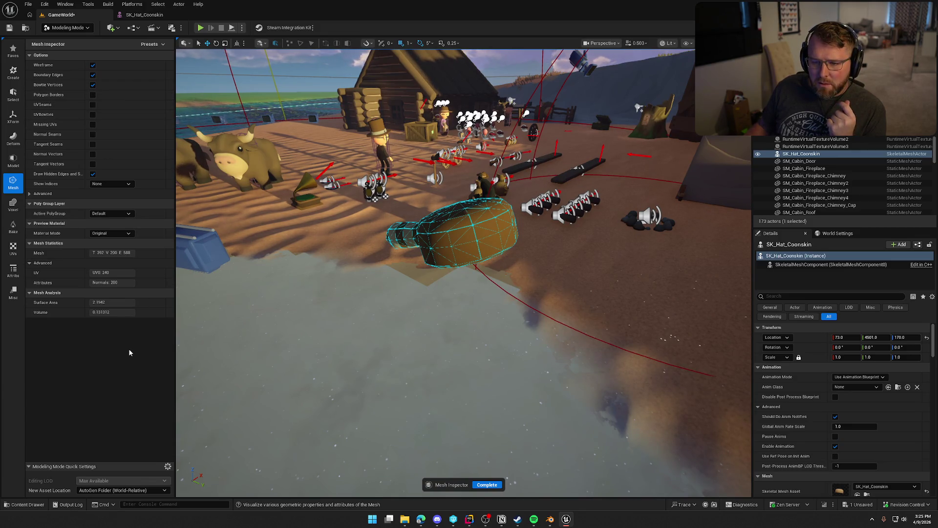
Step: Try an override preview material, restore Original, and expand Advanced normal and tangent length settings
{"action": "left_click", "coordinate": [133, 234]}
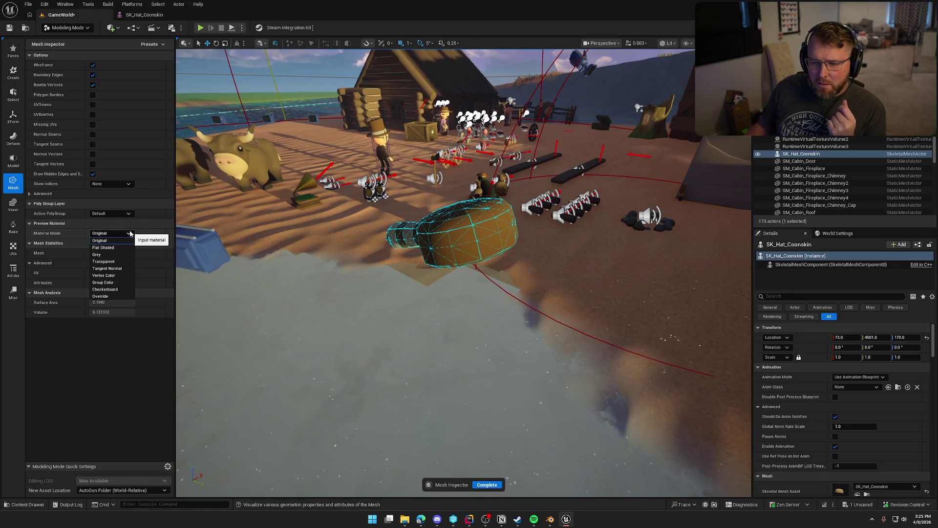
{"action": "left_click", "coordinate": [130, 234]}
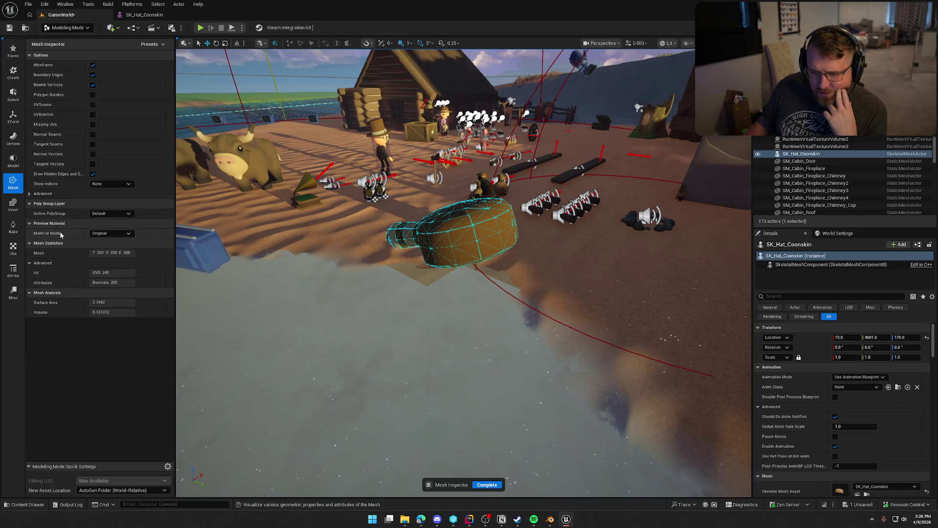
{"action": "left_click", "coordinate": [116, 234]}
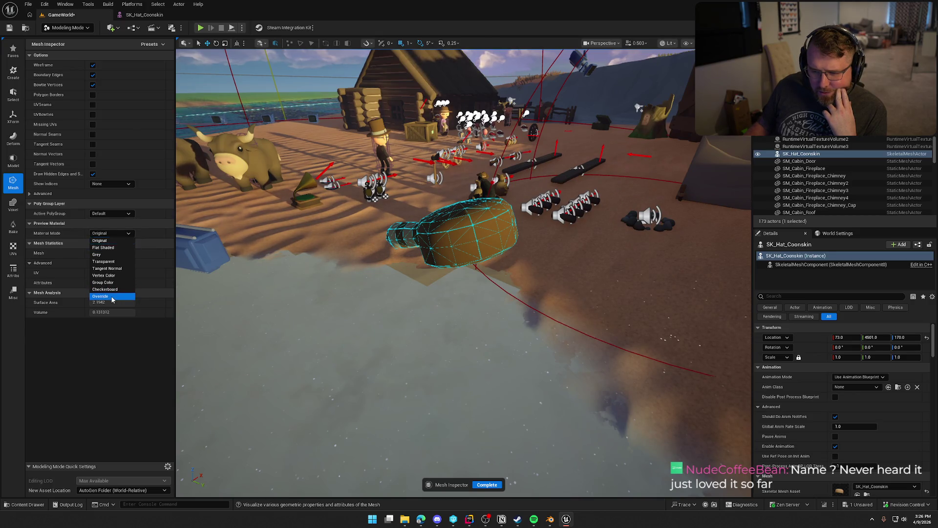
{"action": "left_click", "coordinate": [113, 297]}
{"action": "left_click", "coordinate": [110, 233]}
{"action": "left_click", "coordinate": [110, 234]}
{"action": "left_click", "coordinate": [109, 245]}
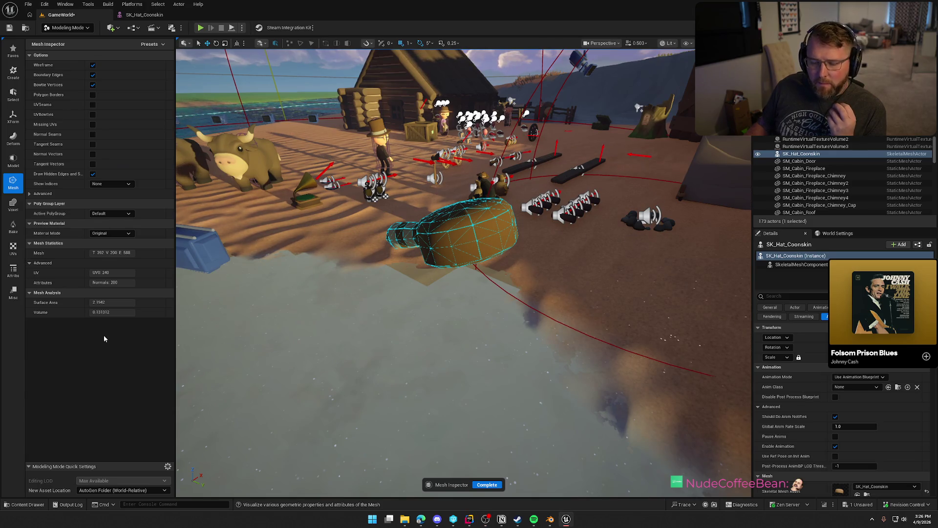
{"action": "left_click", "coordinate": [30, 195]}
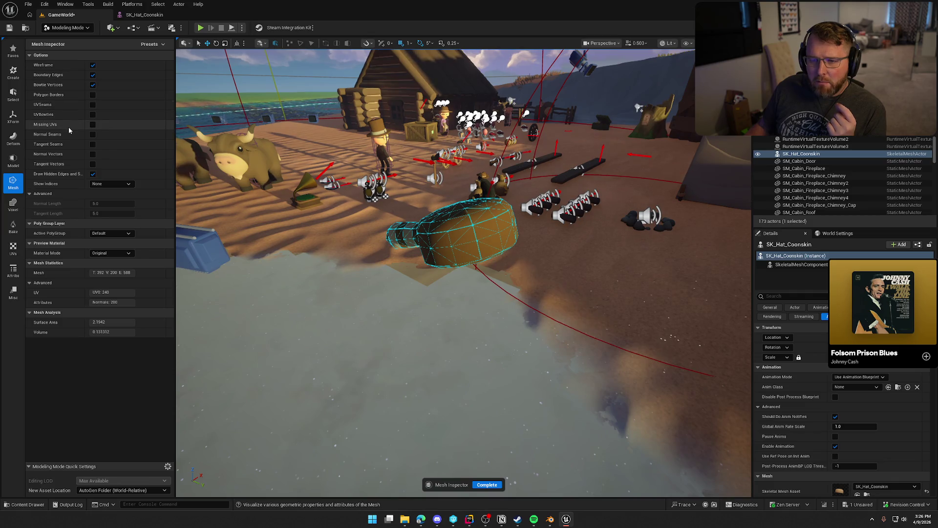
{"action": "left_click", "coordinate": [16, 166]}
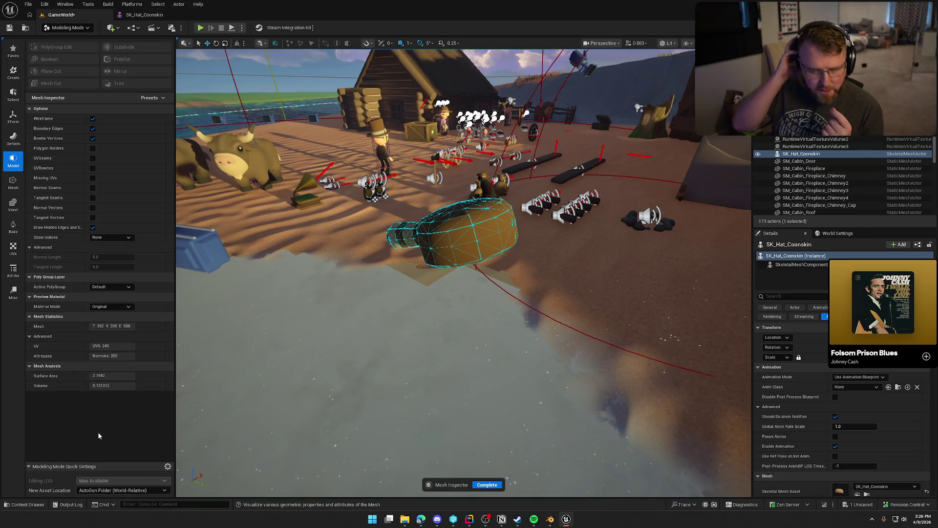
Step: Complete the inspection, browse the Mesh, Misc and Attribs tools, then run and complete Inspect again
{"action": "left_click", "coordinate": [484, 484]}
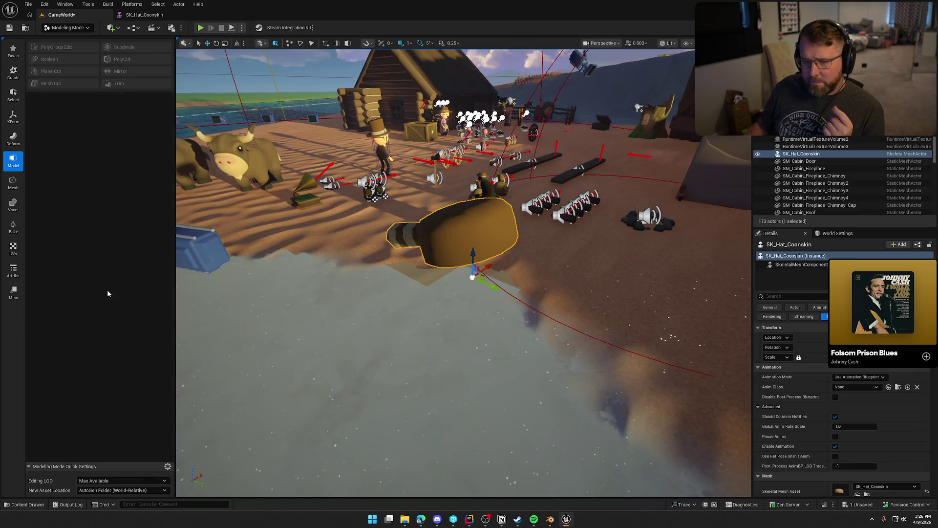
{"action": "left_click", "coordinate": [18, 190]}
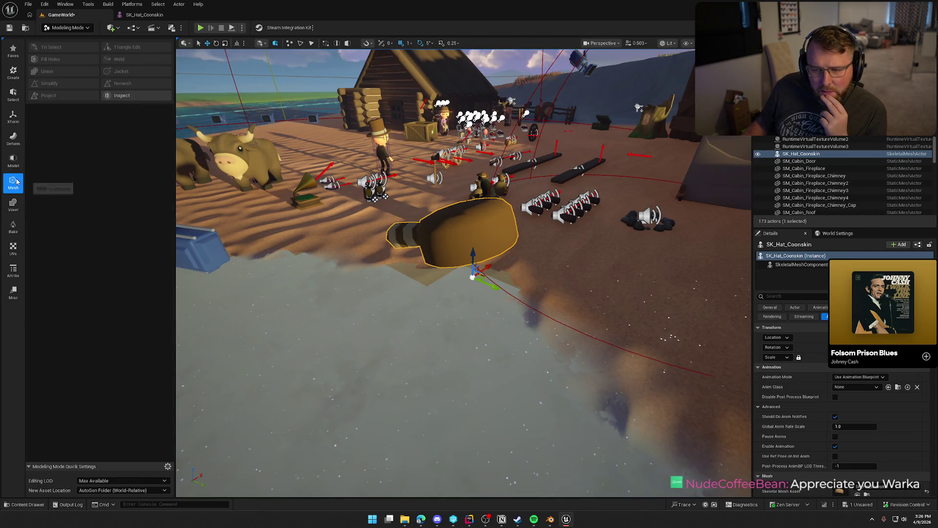
{"action": "left_click", "coordinate": [18, 297]}
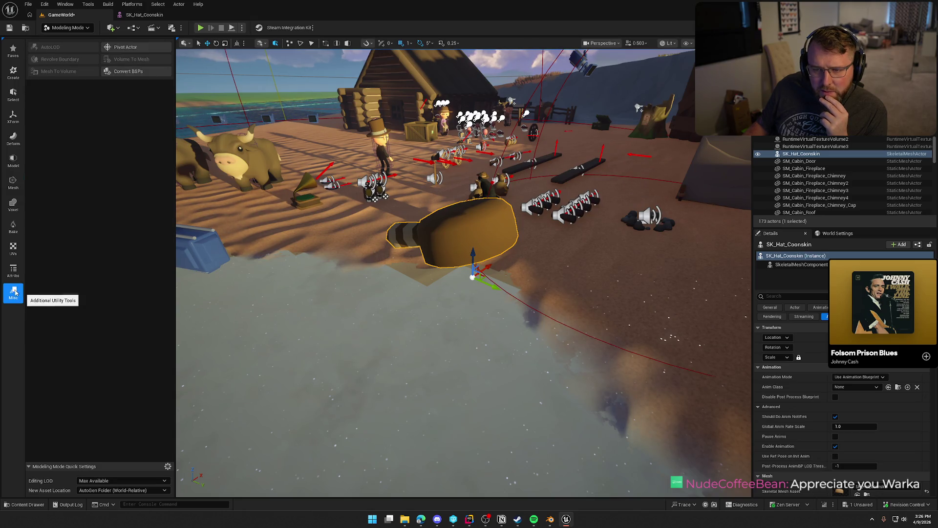
{"action": "left_click", "coordinate": [13, 271]}
{"action": "left_click", "coordinate": [51, 45]}
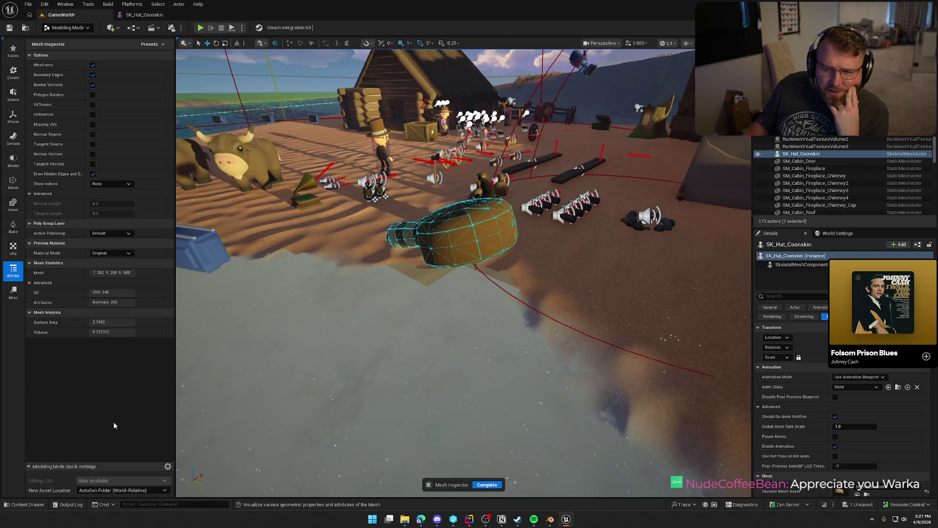
{"action": "left_click", "coordinate": [490, 485]}
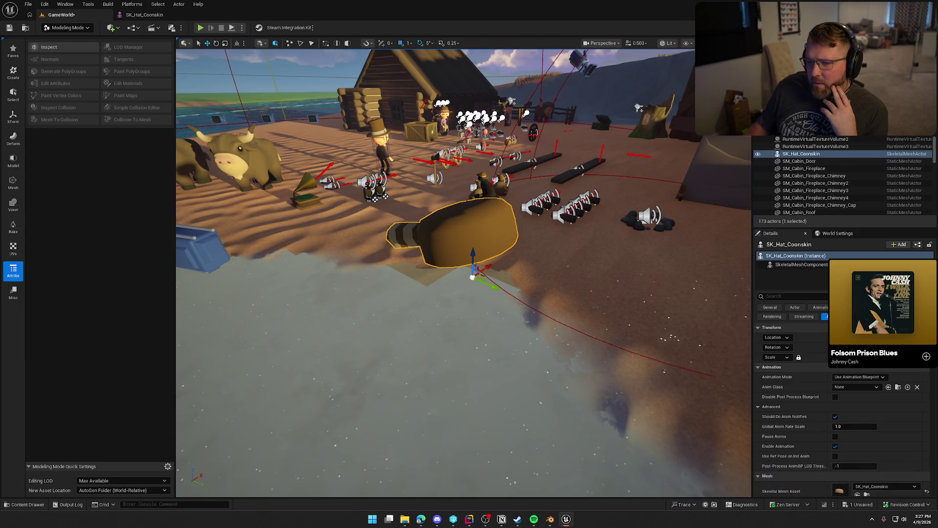
Step: Reselect the coonskin hat and show all 37 assets of the Hats folder
{"action": "left_click", "coordinate": [244, 166]}
{"action": "left_click", "coordinate": [481, 237]}
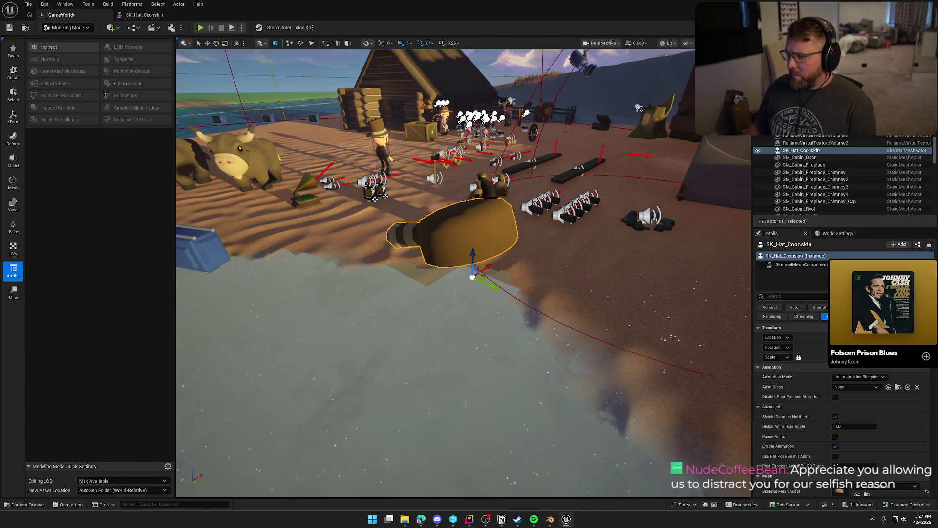
{"action": "key", "text": "ctrl+b"}
{"action": "left_click", "coordinate": [115, 351]}
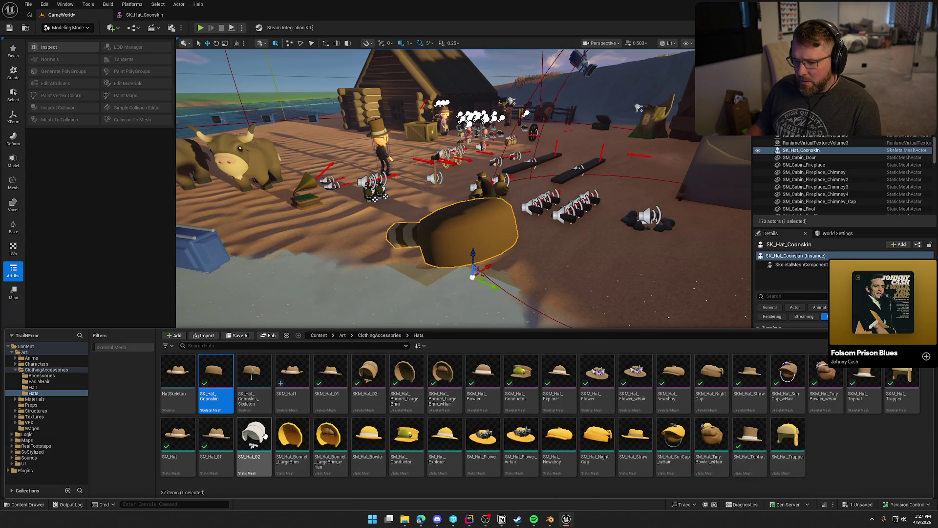
Step: Preview the SM_Hat cowboy hat mesh, then drag it into the GameWorld level
{"action": "left_click", "coordinate": [182, 435]}
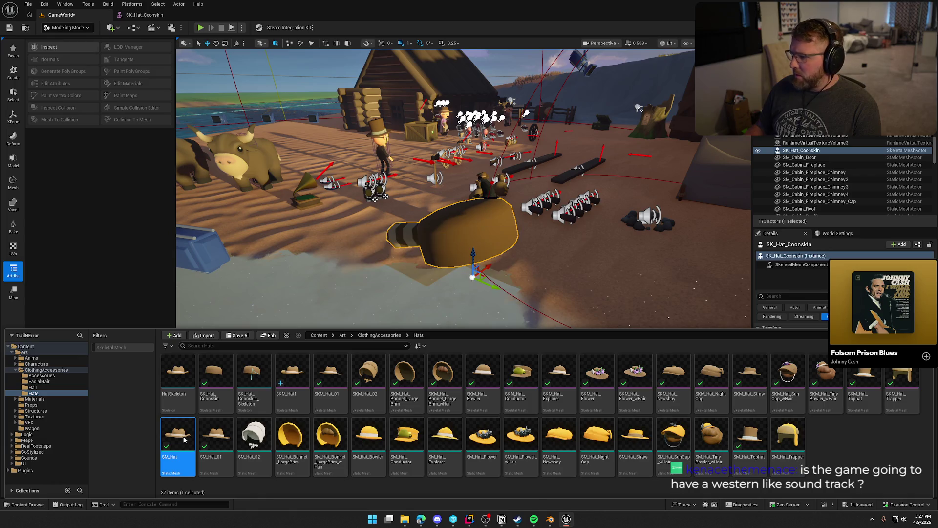
{"action": "double_click", "coordinate": [184, 439]}
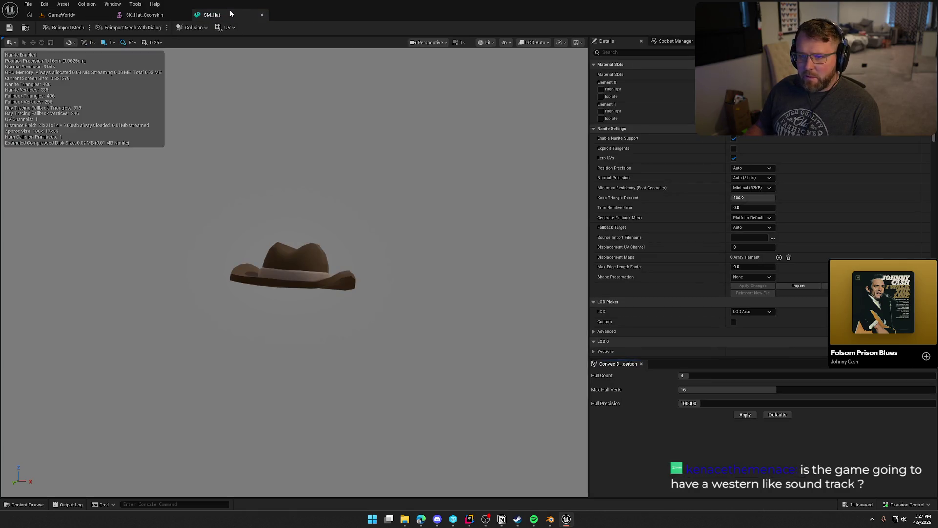
{"action": "left_click", "coordinate": [262, 14]}
{"action": "key", "text": "ctrl+space"}
{"action": "mouse_move", "coordinate": [186, 442]}
{"action": "left_mouse_down"}
{"action": "mouse_move", "coordinate": [346, 303]}
{"action": "mouse_move", "coordinate": [376, 381]}
{"action": "left_mouse_up"}
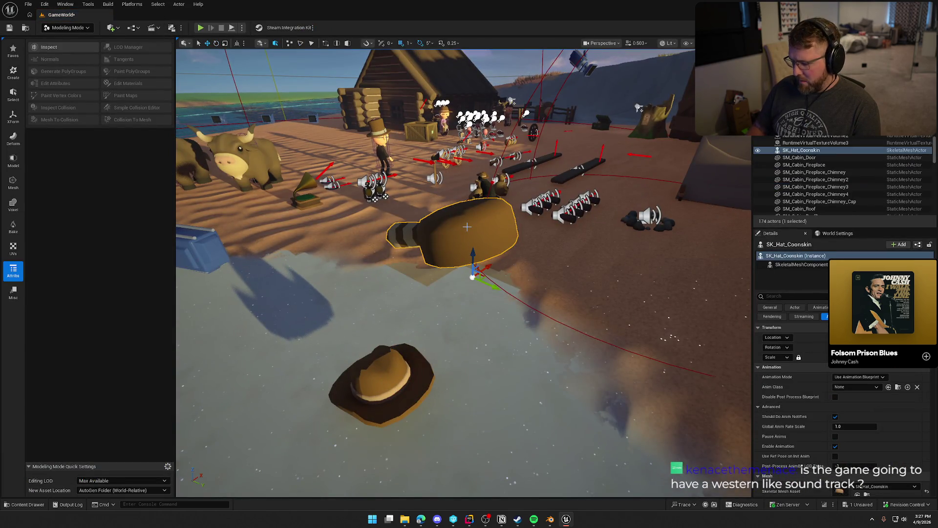
Step: Delete the coonskin hat and move the cowboy hat beside the cow
{"action": "key", "text": "Delete"}
{"action": "left_click", "coordinate": [369, 382]}
{"action": "left_click_drag", "start_coordinate": [369, 382], "coordinate": [448, 230]}
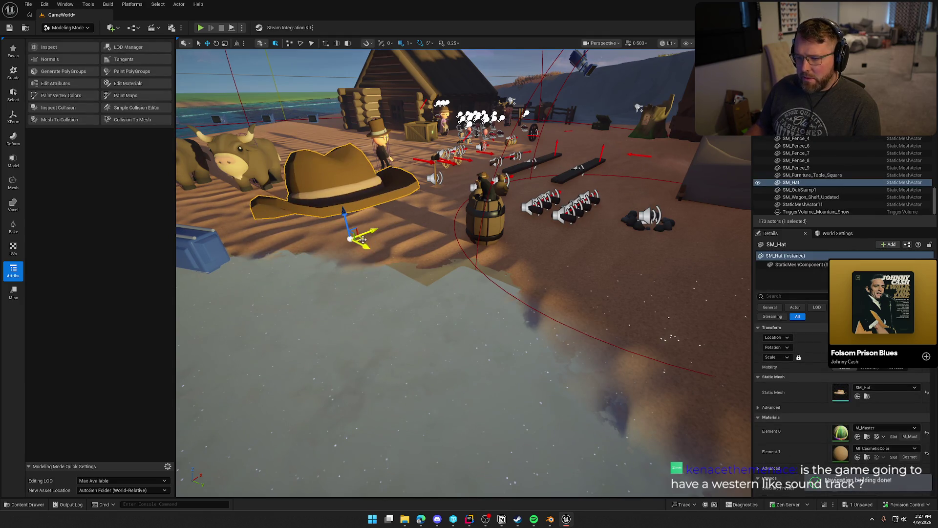
{"action": "left_click_drag", "start_coordinate": [351, 238], "coordinate": [475, 293]}
{"action": "left_click", "coordinate": [54, 83]}
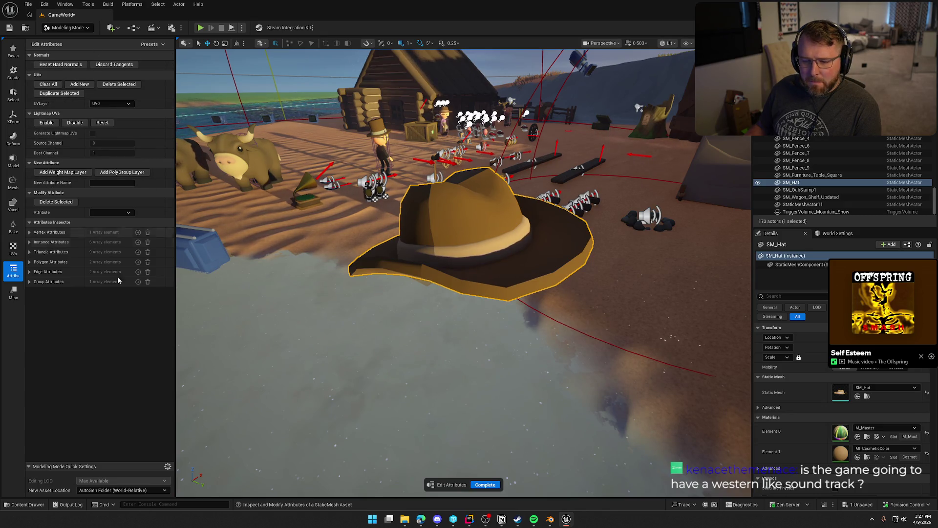
Step: Close Edit Attributes, then reorder SM_Hat's materials so MI_CosmeticColor is Element 0 and accept
{"action": "left_click", "coordinate": [485, 485]}
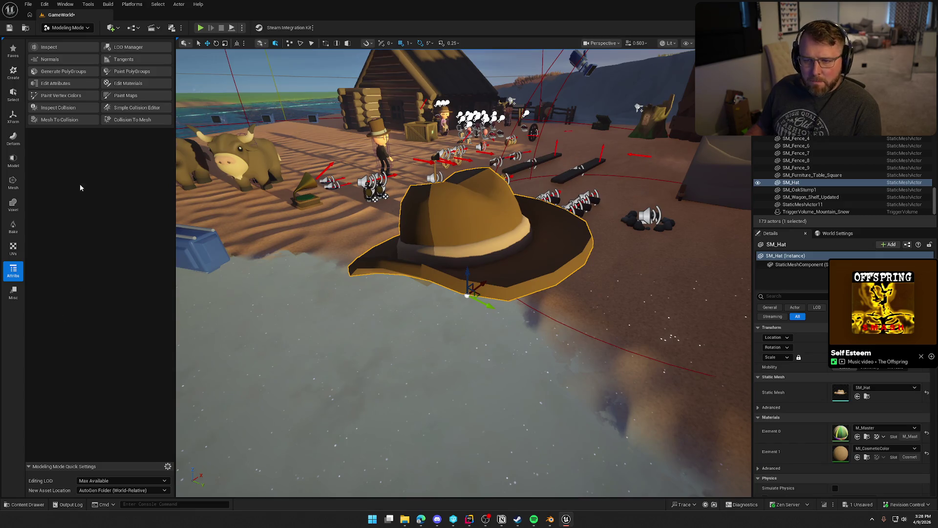
{"action": "left_click", "coordinate": [126, 84]}
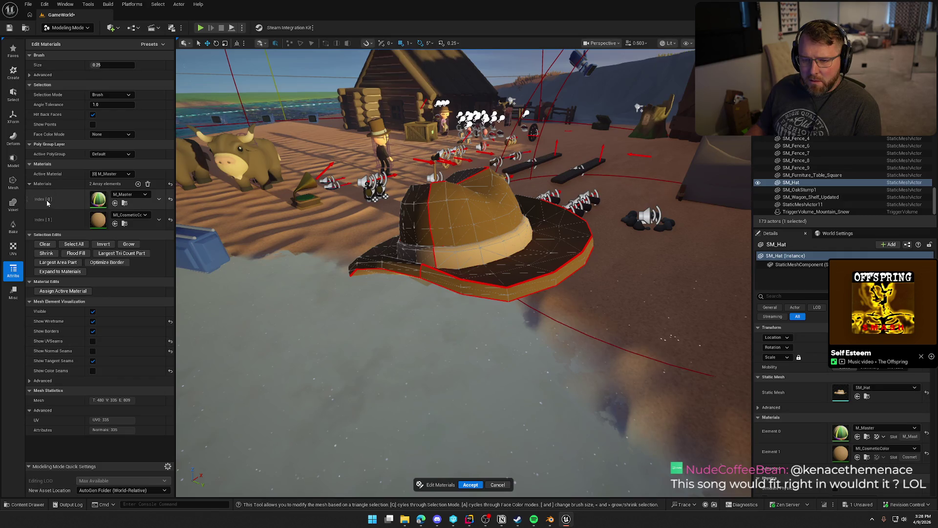
{"action": "left_click_drag", "start_coordinate": [27, 220], "coordinate": [28, 195]}
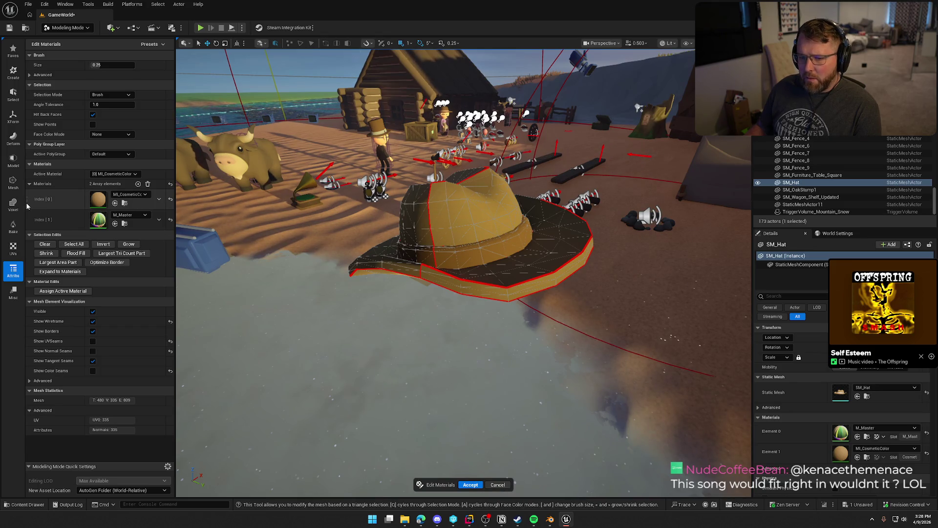
{"action": "mouse_move", "coordinate": [28, 197]}
{"action": "left_mouse_down"}
{"action": "mouse_move", "coordinate": [30, 224]}
{"action": "mouse_move", "coordinate": [29, 198]}
{"action": "left_mouse_up"}
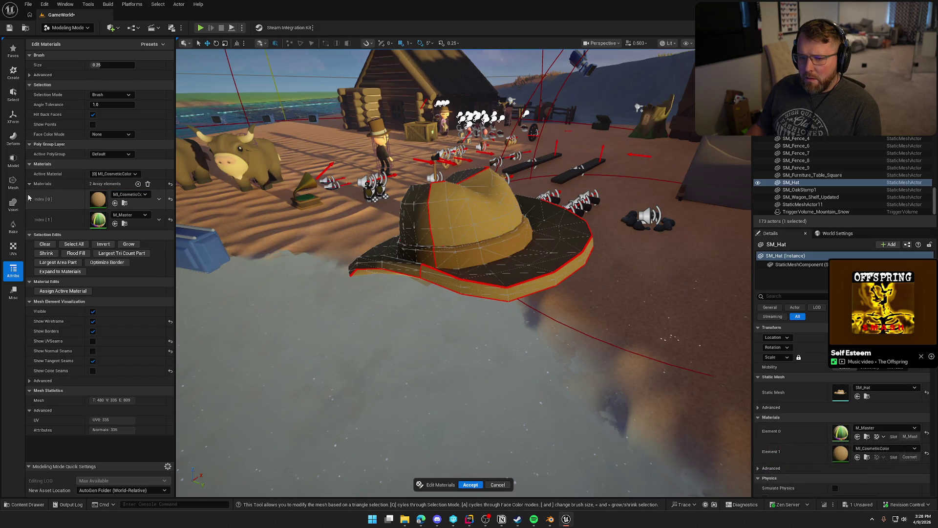
{"action": "left_click", "coordinate": [470, 483]}
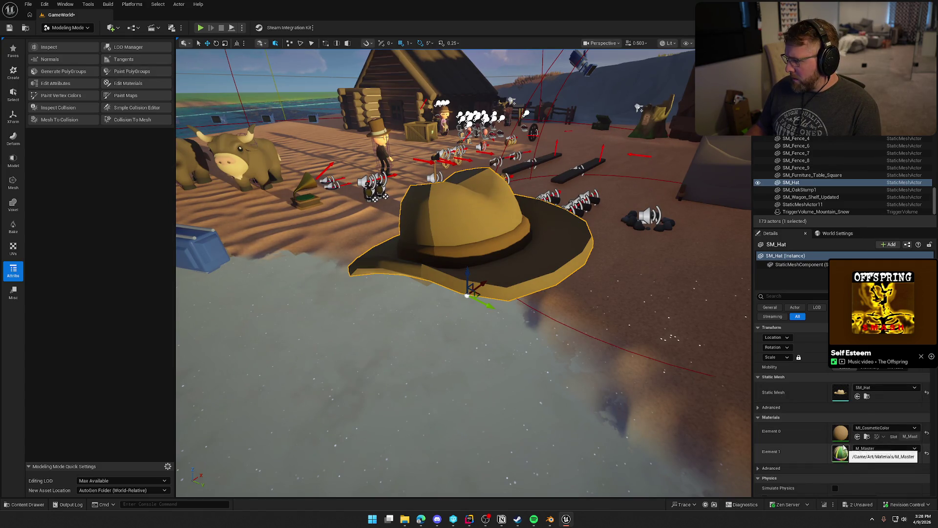
Step: Reopen Edit Materials on SM_Hat and drag M_Master back into the first slot
{"action": "left_click", "coordinate": [876, 428]}
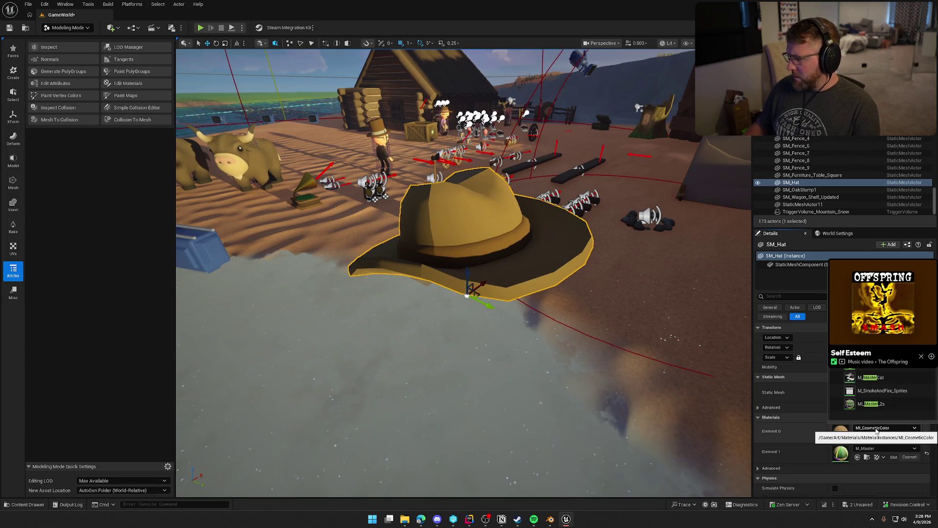
{"action": "left_click", "coordinate": [890, 370]}
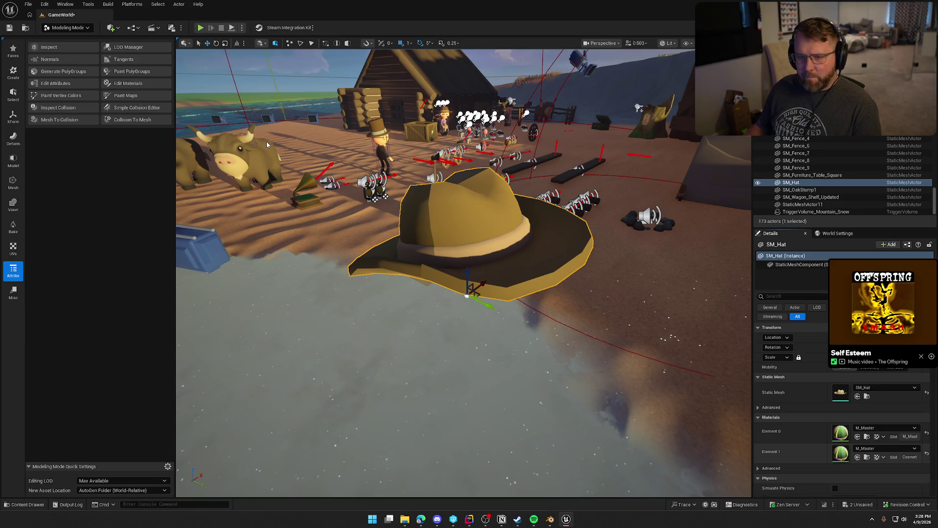
{"action": "left_click", "coordinate": [124, 84]}
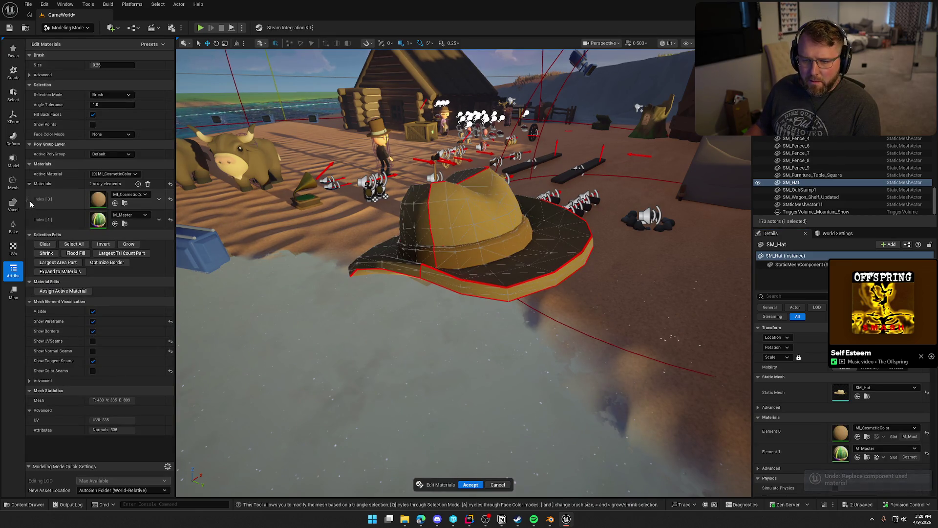
{"action": "left_click_drag", "start_coordinate": [28, 205], "coordinate": [30, 237]}
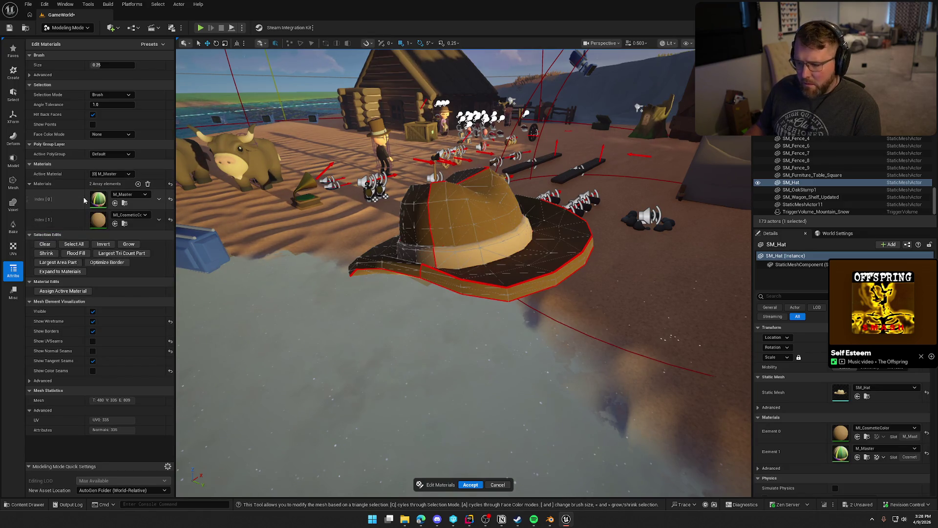
Step: Toggle Active Material to MI_CosmeticColor and back, then accept with MI_CosmeticColor at Element 0
{"action": "left_click", "coordinate": [115, 175]}
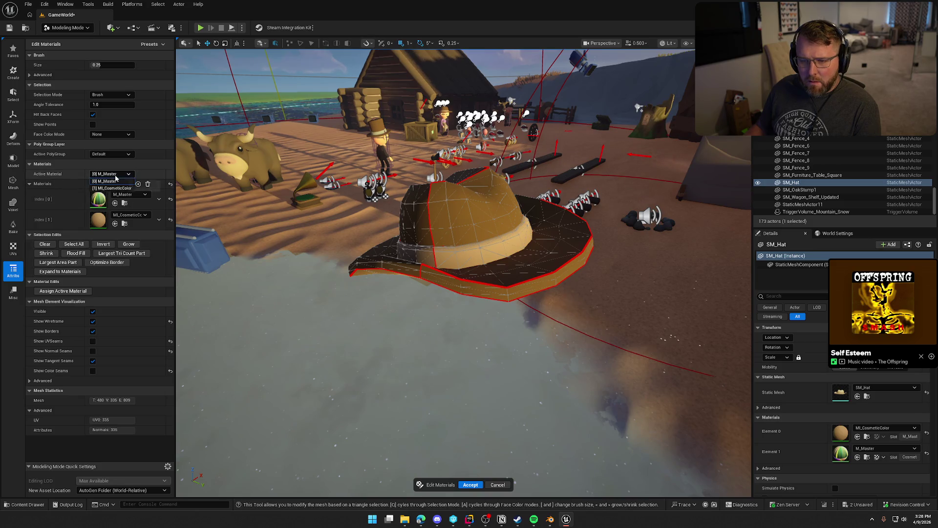
{"action": "left_click", "coordinate": [118, 178]}
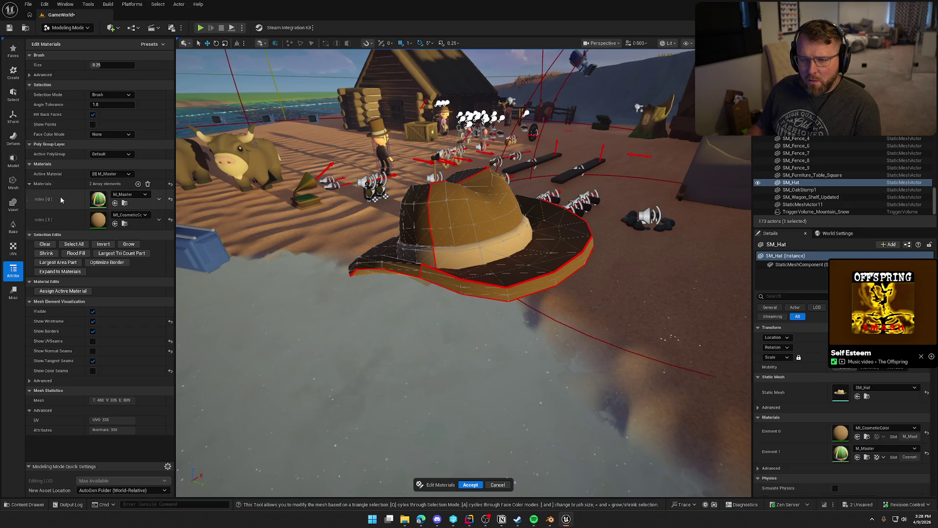
{"action": "left_click", "coordinate": [121, 174]}
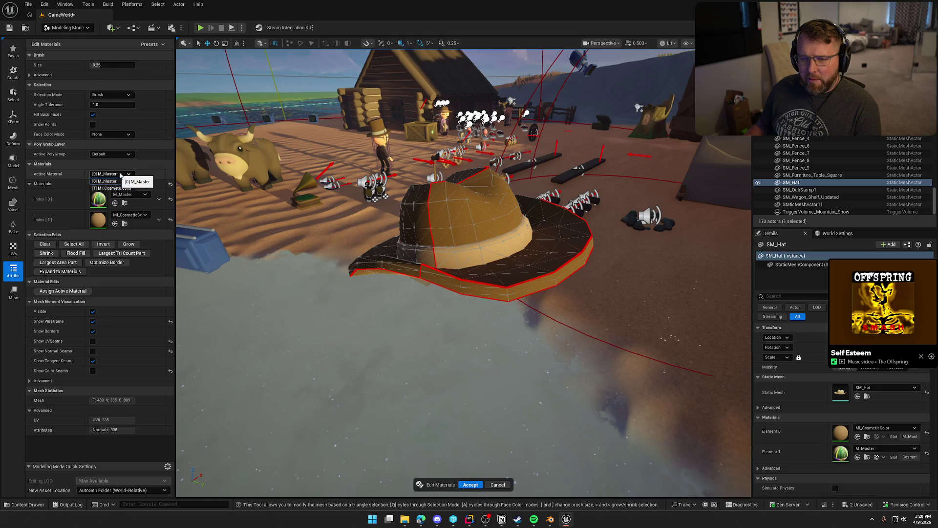
{"action": "left_click", "coordinate": [124, 188]}
{"action": "left_click", "coordinate": [117, 174]}
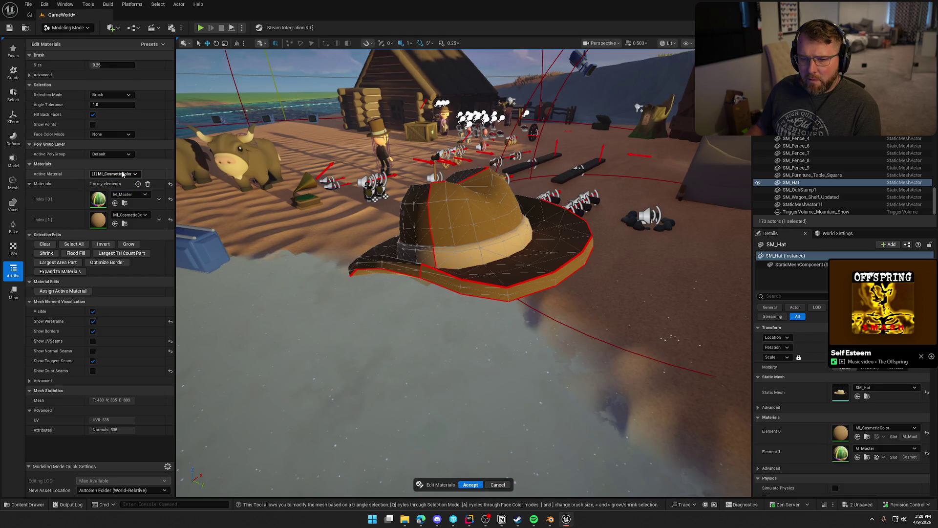
{"action": "left_click", "coordinate": [117, 182]}
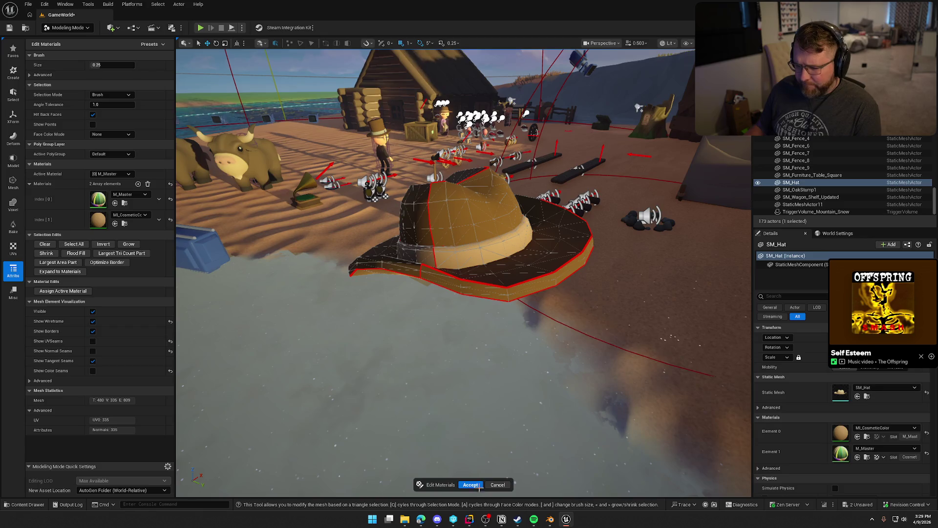
{"action": "left_click_drag", "start_coordinate": [28, 218], "coordinate": [29, 195]}
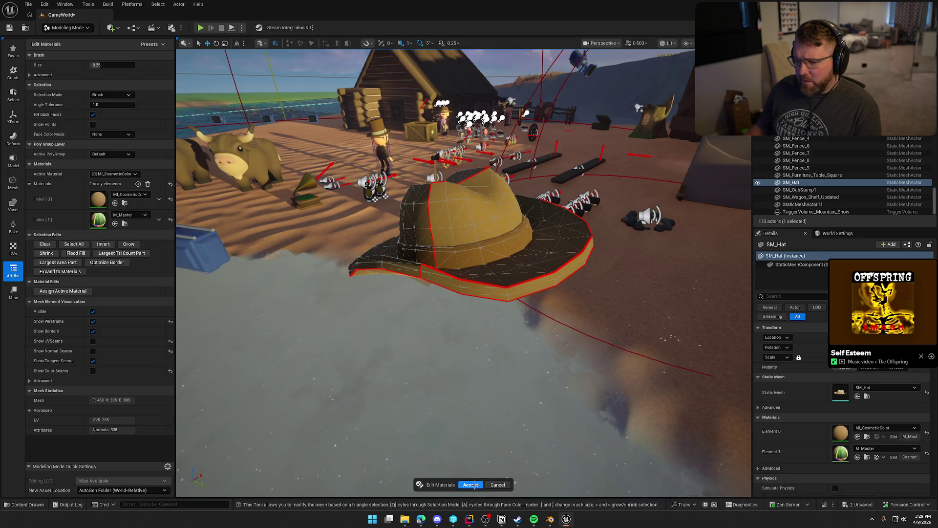
{"action": "left_click", "coordinate": [471, 485]}
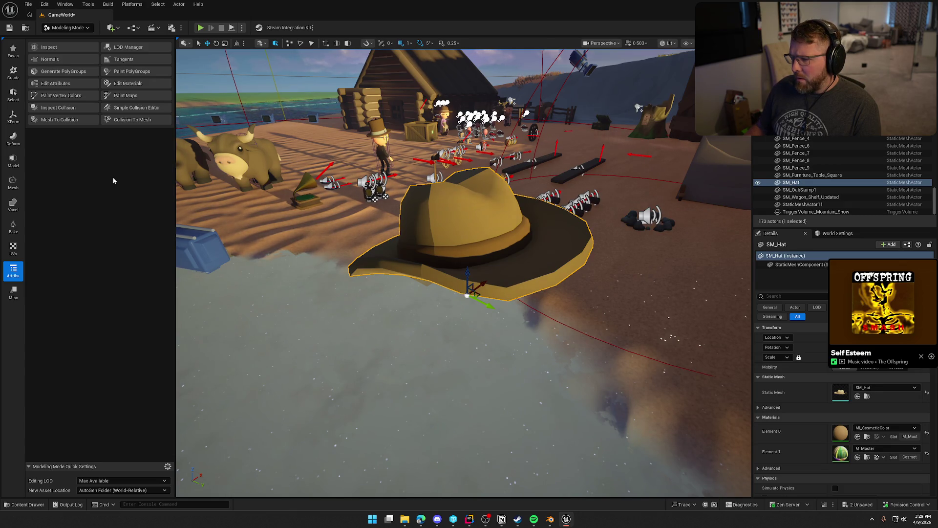
Step: Restore M_Master to Element 0, accept, and orbit to the hat's other side
{"action": "left_click", "coordinate": [126, 83]}
{"action": "left_click_drag", "start_coordinate": [39, 222], "coordinate": [39, 199]}
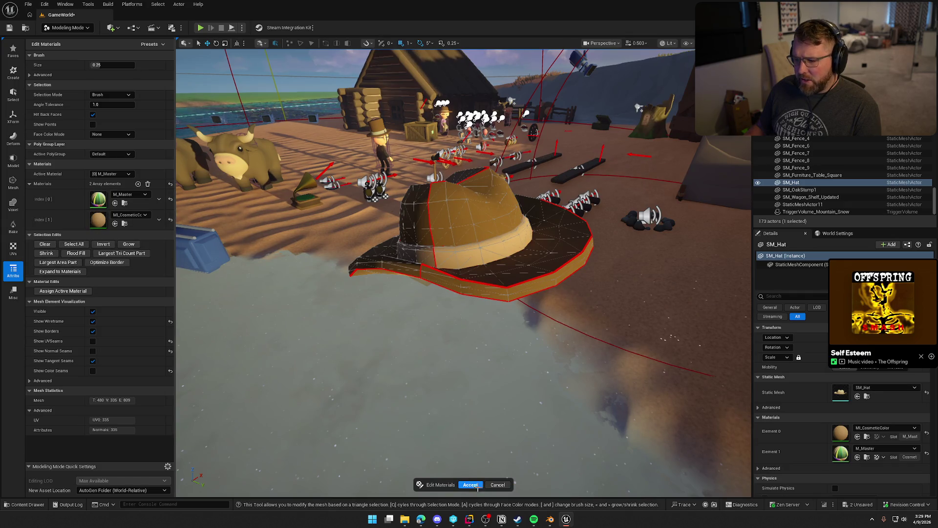
{"action": "left_click", "coordinate": [471, 485]}
{"action": "mouse_move", "coordinate": [265, 218]}
{"action": "left_mouse_down"}
{"action": "mouse_move", "coordinate": [420, 210]}
{"action": "mouse_move", "coordinate": [443, 255]}
{"action": "left_mouse_up"}
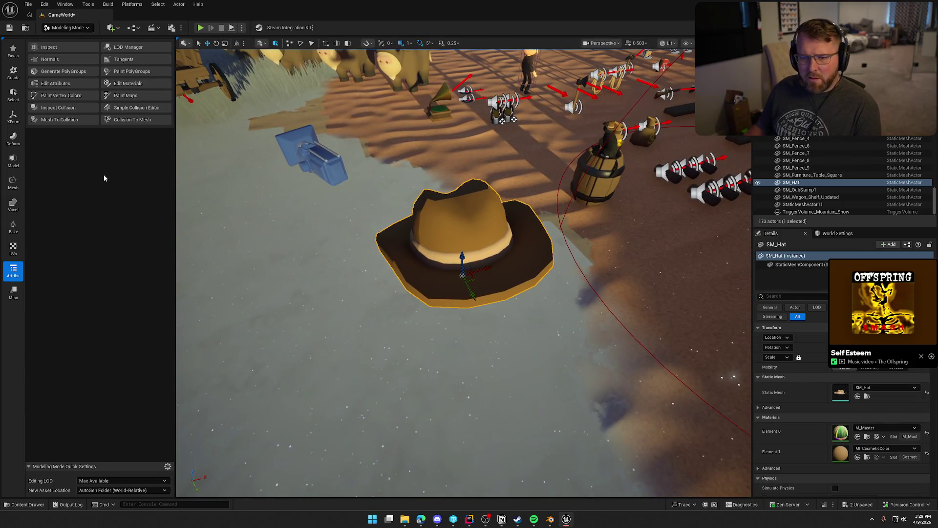
Step: Inspect the hat's wireframe and mesh statistics with Mesh > Inspect, then complete it
{"action": "left_click", "coordinate": [13, 159]}
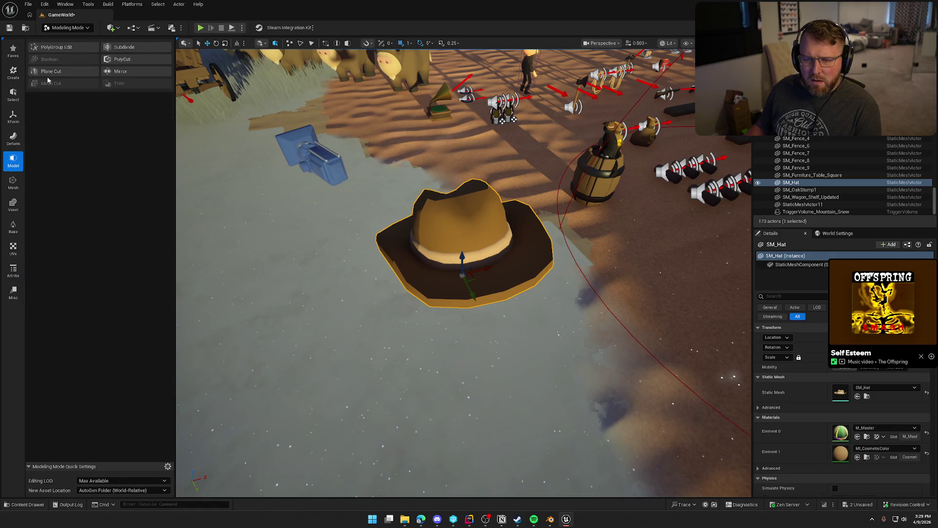
{"action": "left_click", "coordinate": [13, 183]}
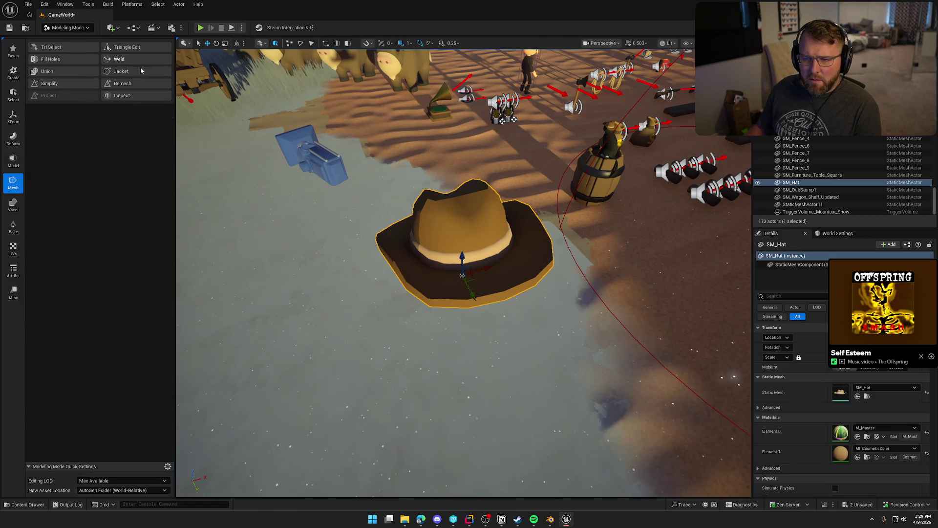
{"action": "left_click", "coordinate": [134, 97]}
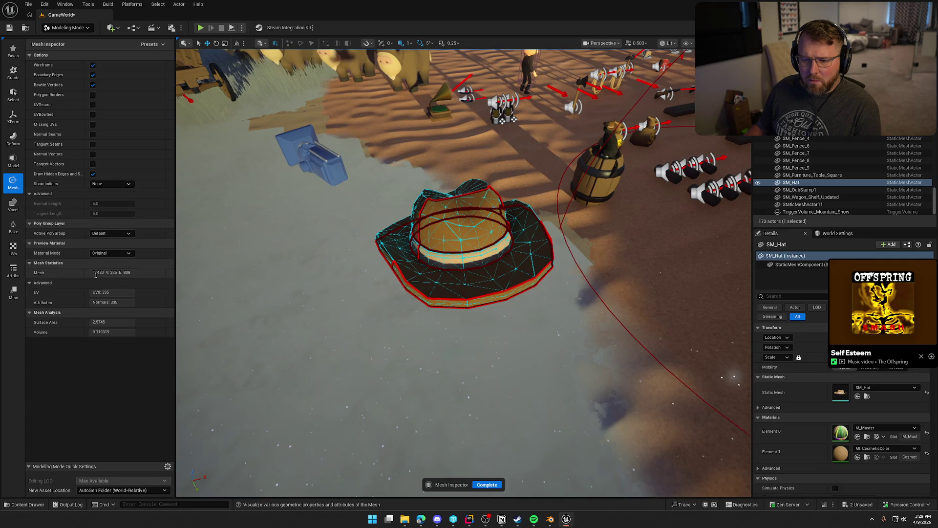
{"action": "left_click", "coordinate": [487, 484]}
Step: Switch back to Selection Mode and delete the SM_Hat cowboy hat from GameWorld
{"action": "left_click", "coordinate": [67, 27]}
{"action": "left_click", "coordinate": [73, 38]}
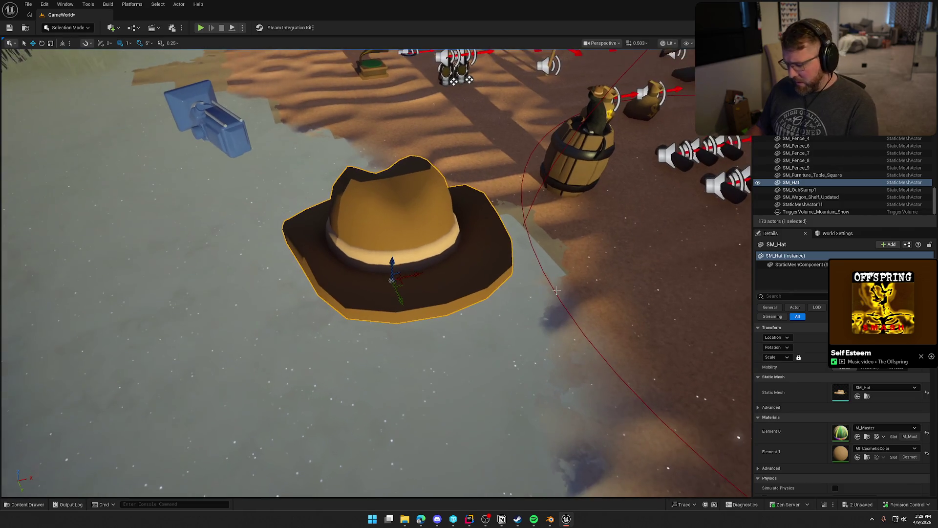
{"action": "key", "text": "Delete"}
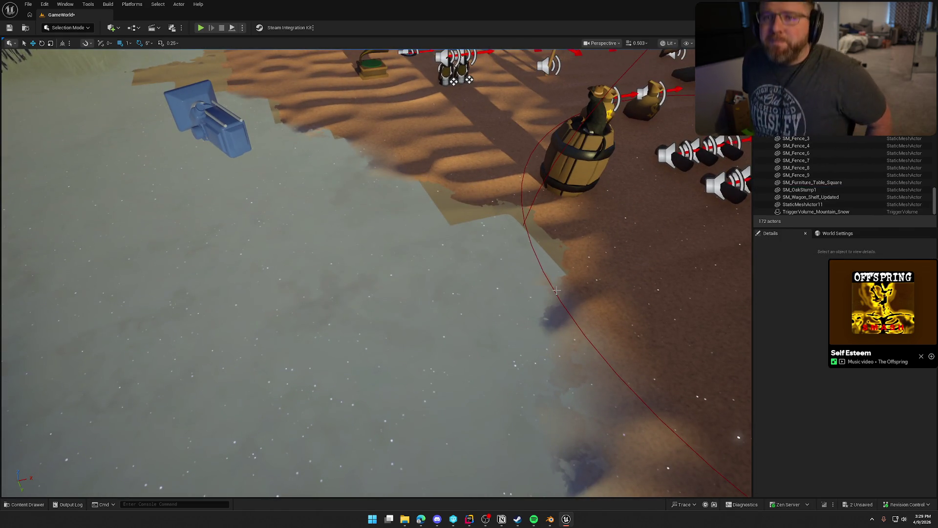